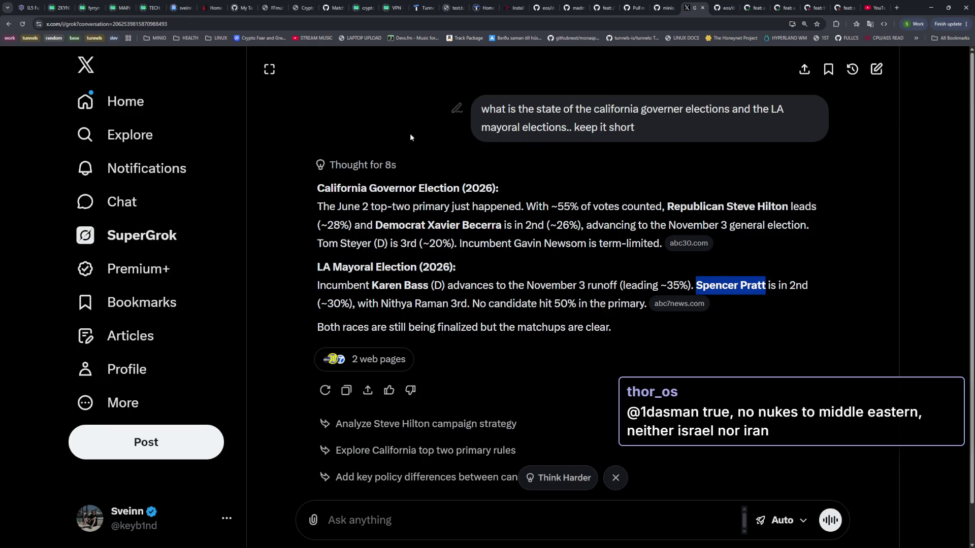
# - Ask Grok in a fresh chat 'does isreal have nuclear weapons'
pyautogui.click(146, 243)
pyautogui.write('does isreal have ')
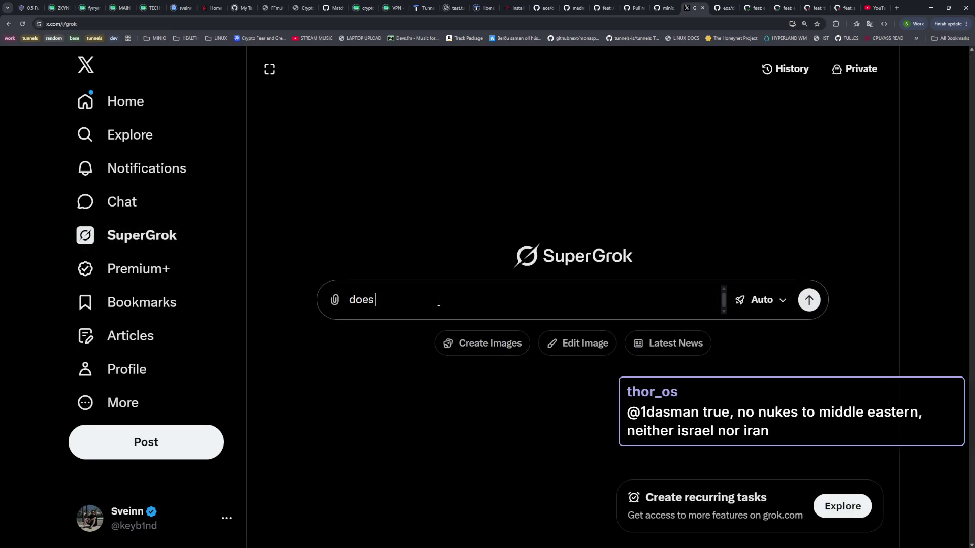
pyautogui.write('nuclear wepon')
pyautogui.press('BackSpace')
pyautogui.press('BackSpace')
pyautogui.press('BackSpace')
pyautogui.write('apons')
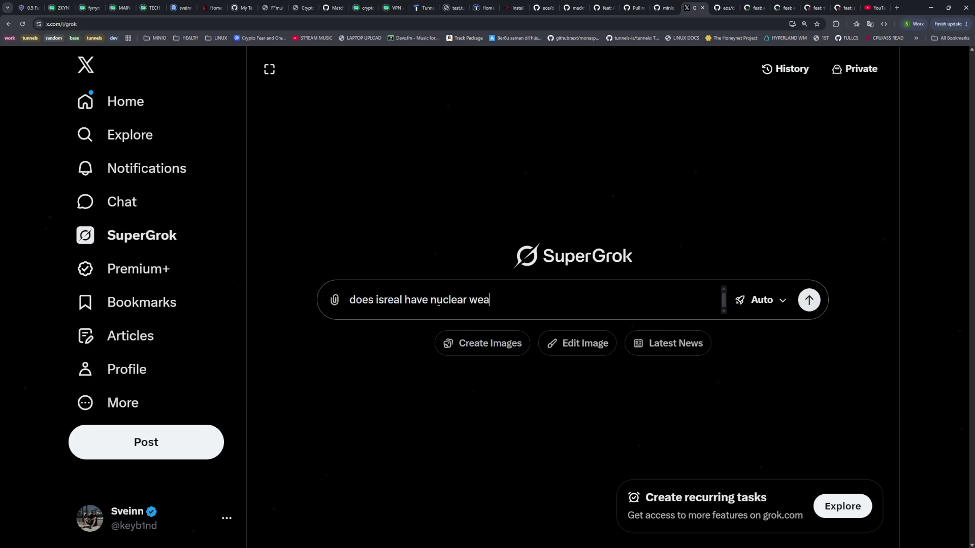
pyautogui.press('Return')
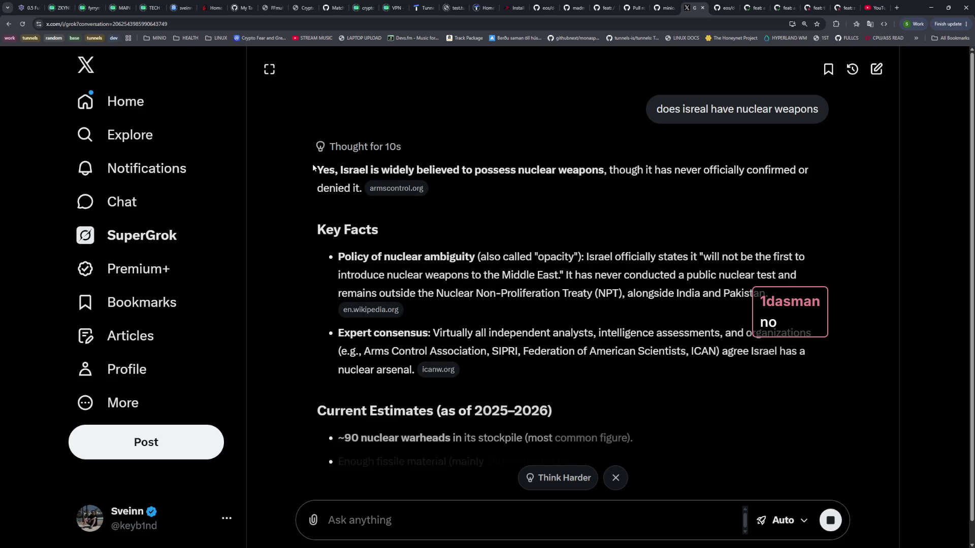
pyautogui.moveTo(312, 163); pyautogui.dragTo(378, 231)
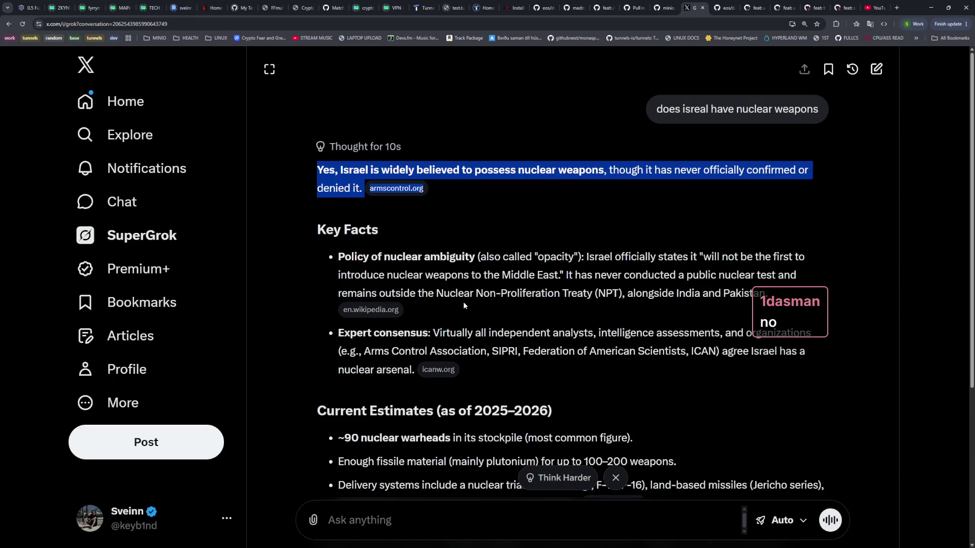
pyautogui.click(478, 293)
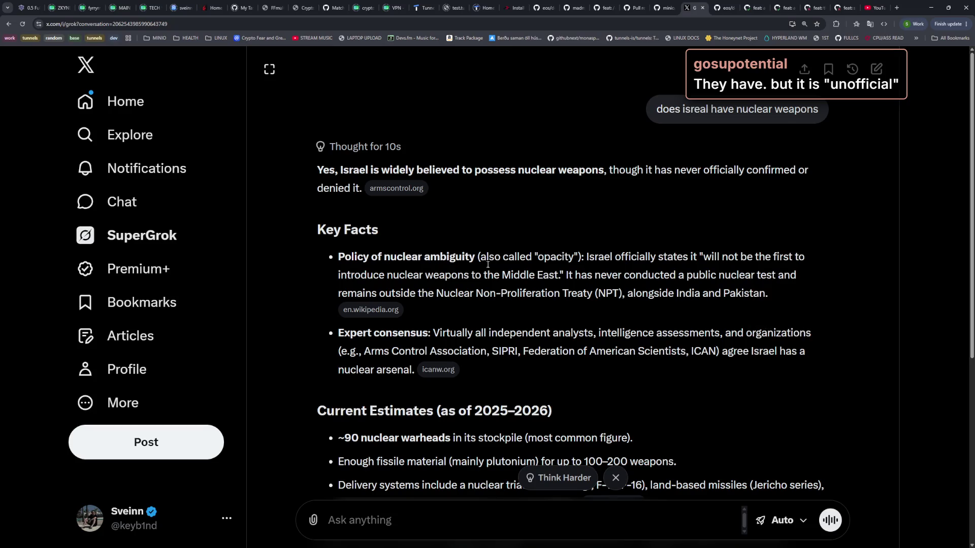
pyautogui.scroll(-2, 491, 255)
pyautogui.moveTo(344, 310); pyautogui.dragTo(678, 315)
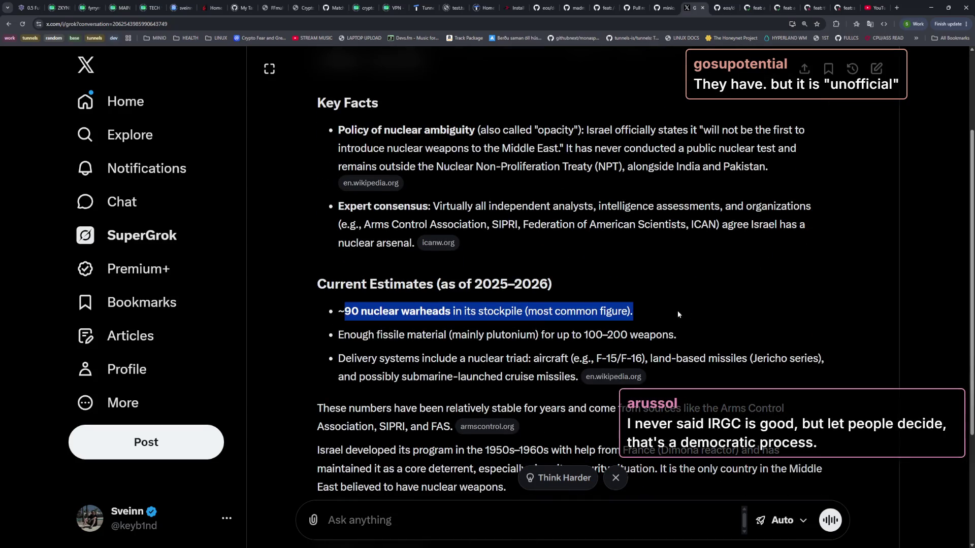
pyautogui.click(637, 328)
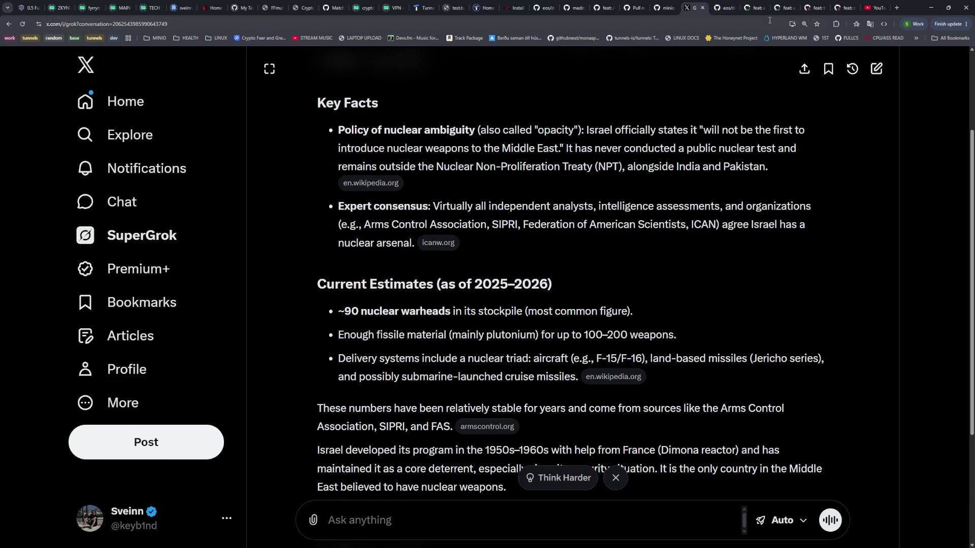
pyautogui.click(752, 8)
# - Scroll the GitHub PR #617 page, then return to Grok and start an empty chat
pyautogui.scroll(-3, 730, 191)
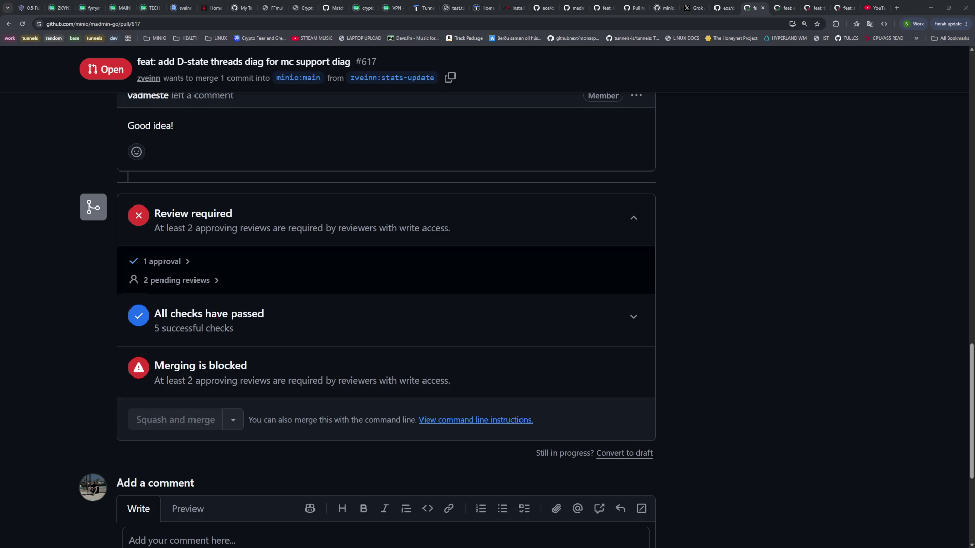
pyautogui.click(692, 8)
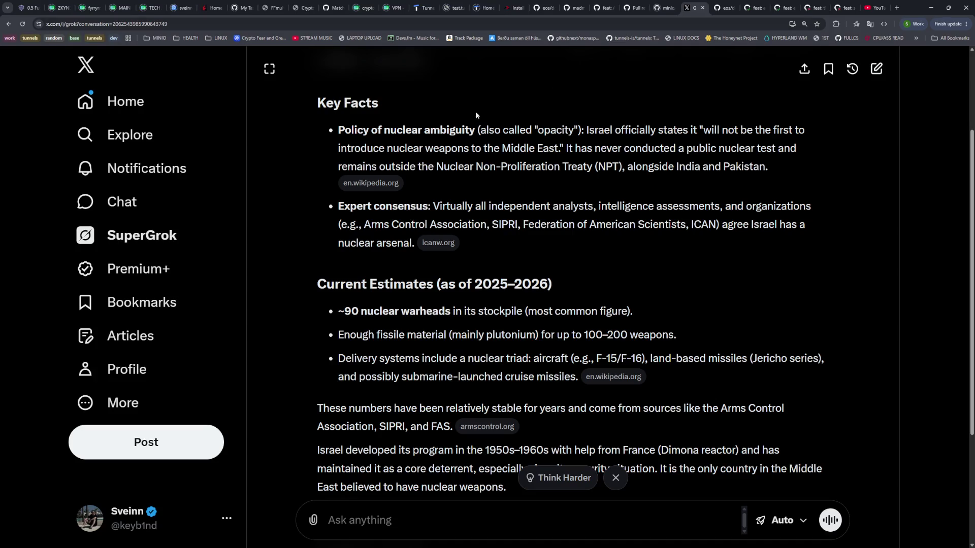
pyautogui.click(139, 237)
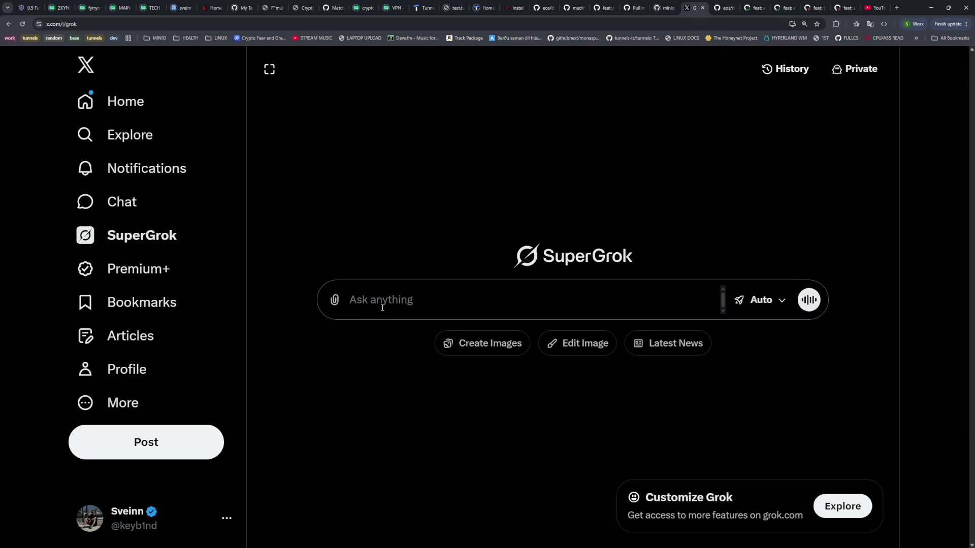
# - Ask Grok 'UN elected a somali as the head of security recently, who is it ?'
pyautogui.write('the chy')
pyautogui.press('BackSpace')
pyautogui.press('BackSpace')
pyautogui.press('BackSpace')
pyautogui.write('UN elected a somali as the head of s')
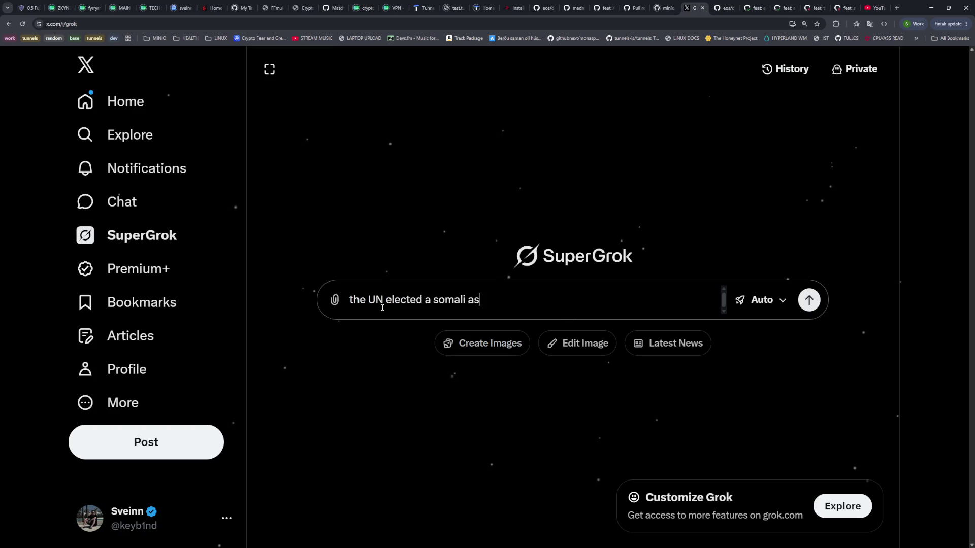
pyautogui.write('ecurity ')
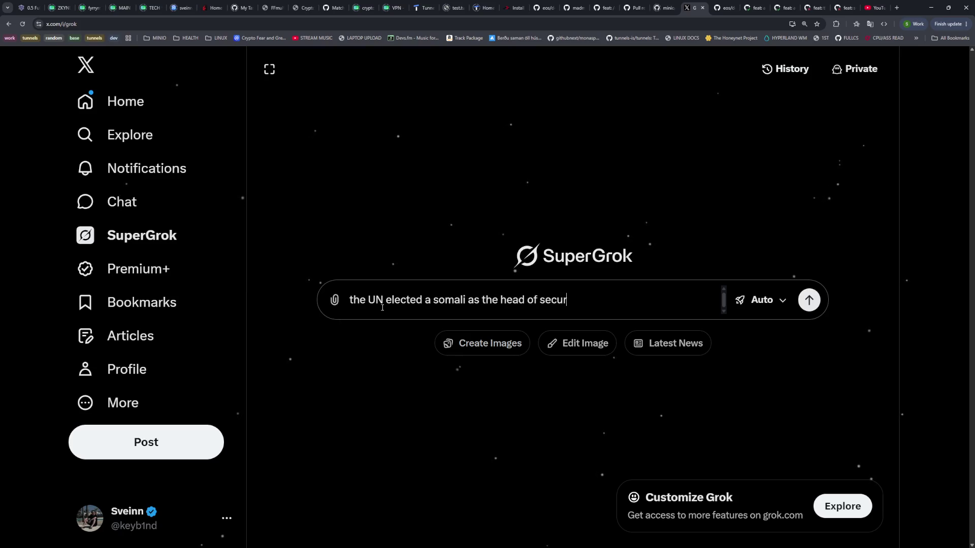
pyautogui.write('recently, who is it ?')
pyautogui.press('Return')
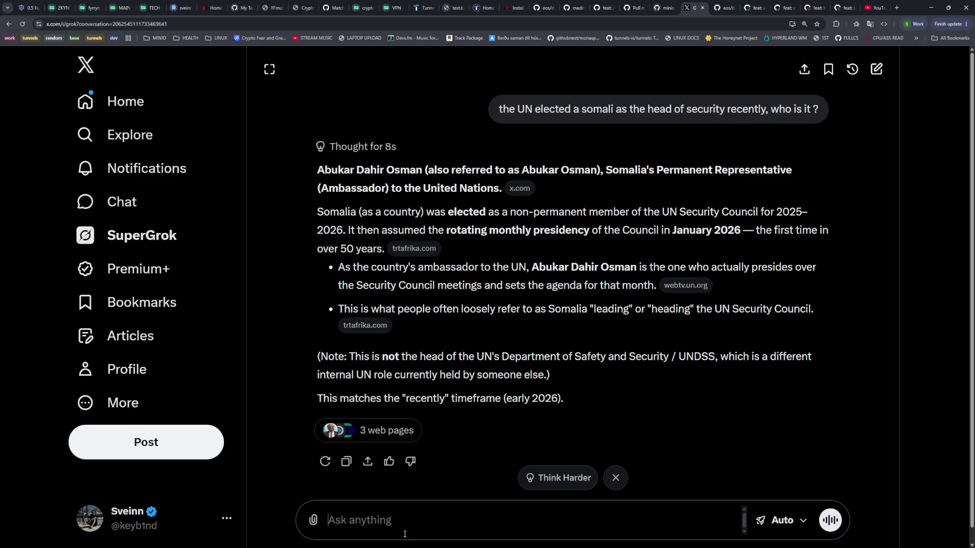
# - Ask Grok to elaborate on the US clinic he ran that was linked to fraud
pyautogui.write('he w')
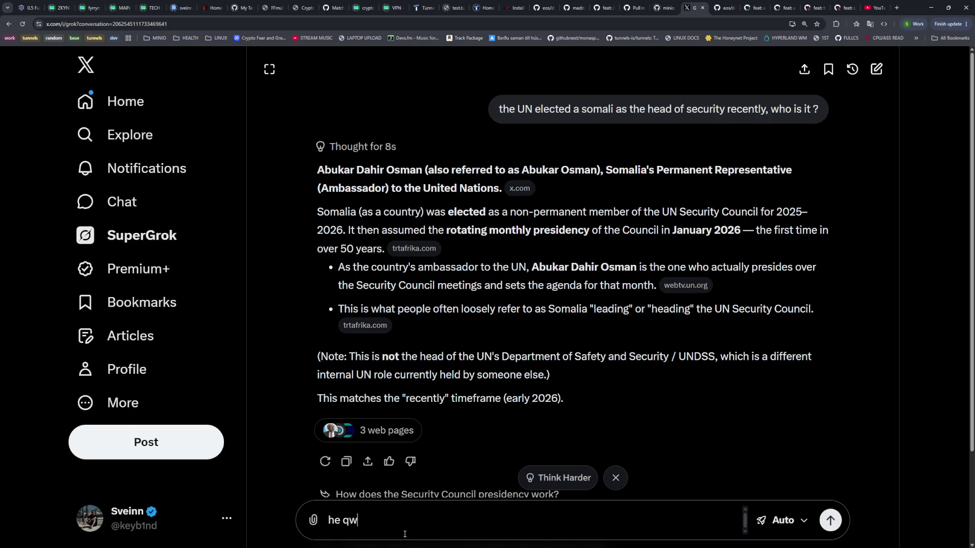
pyautogui.write('as found to be runnin')
pyautogui.write('g a me')
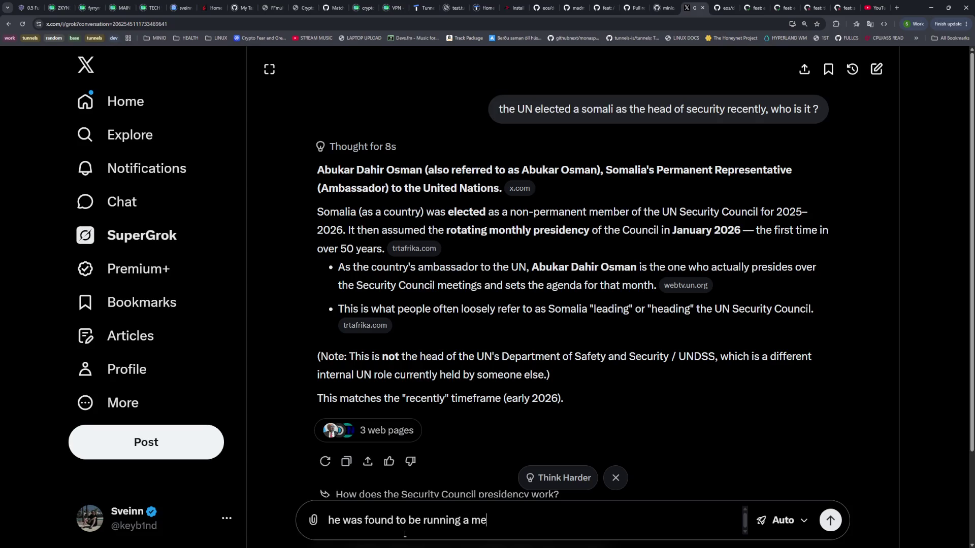
pyautogui.press('BackSpace')
pyautogui.press('BackSpace')
pyautogui.press('BackSpace')
pyautogui.press('BackSpace')
pyautogui.write('some klind ')
pyautogui.write('of clinic in the US')
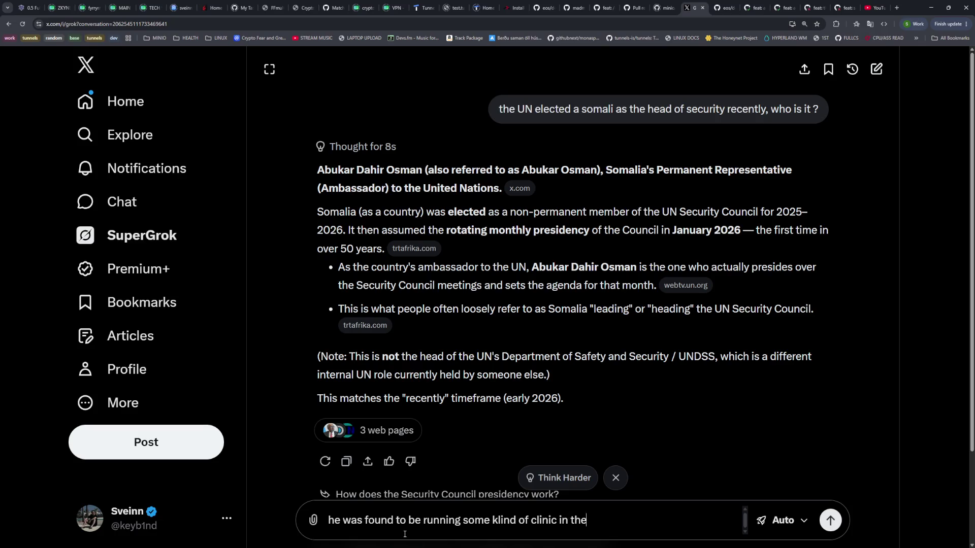
pyautogui.write(' which was linked')
pyautogui.write(' to fraud, can you ')
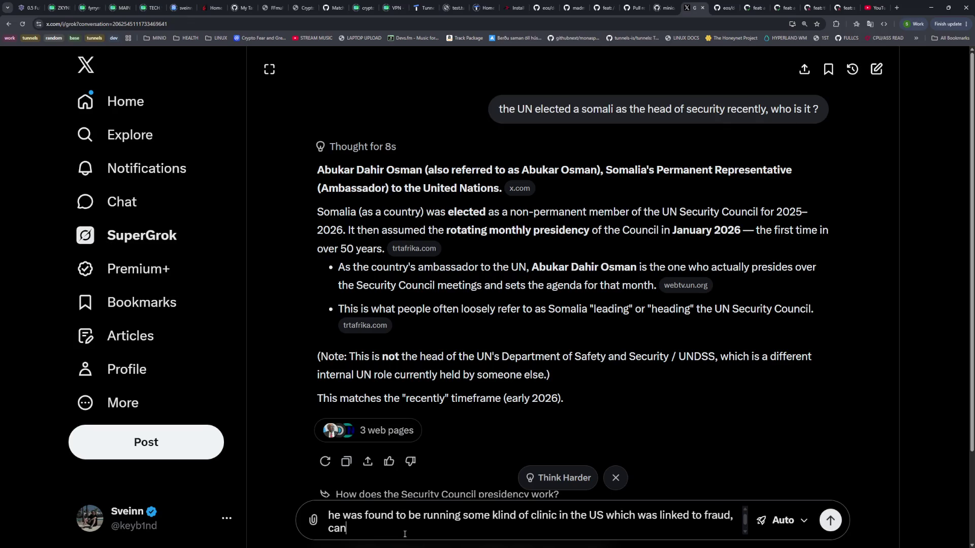
pyautogui.write('elaborate')
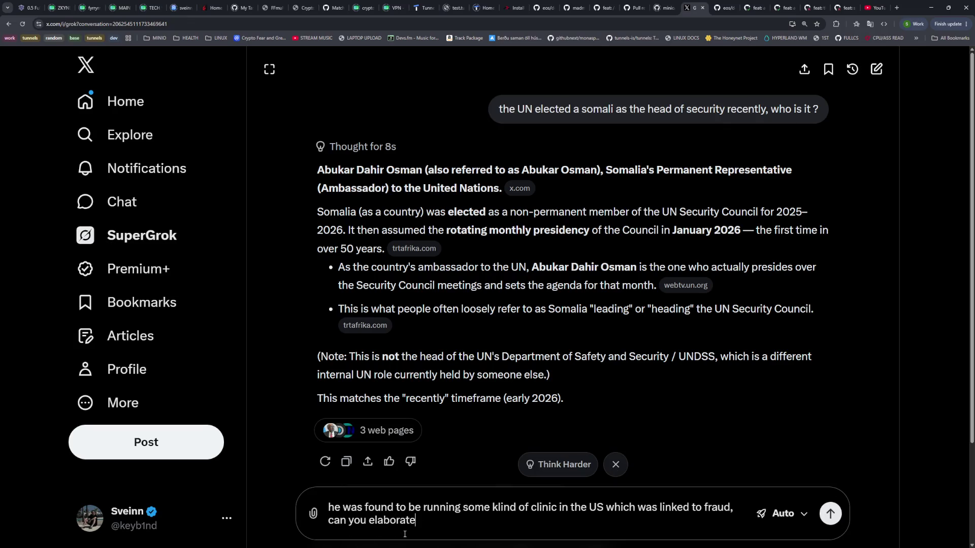
pyautogui.press('Return')
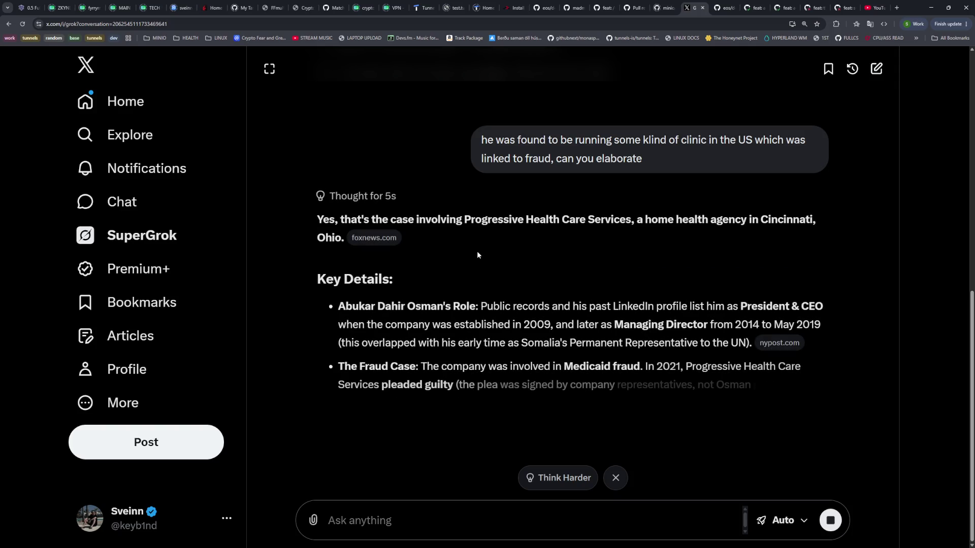
pyautogui.moveTo(304, 226); pyautogui.dragTo(344, 238)
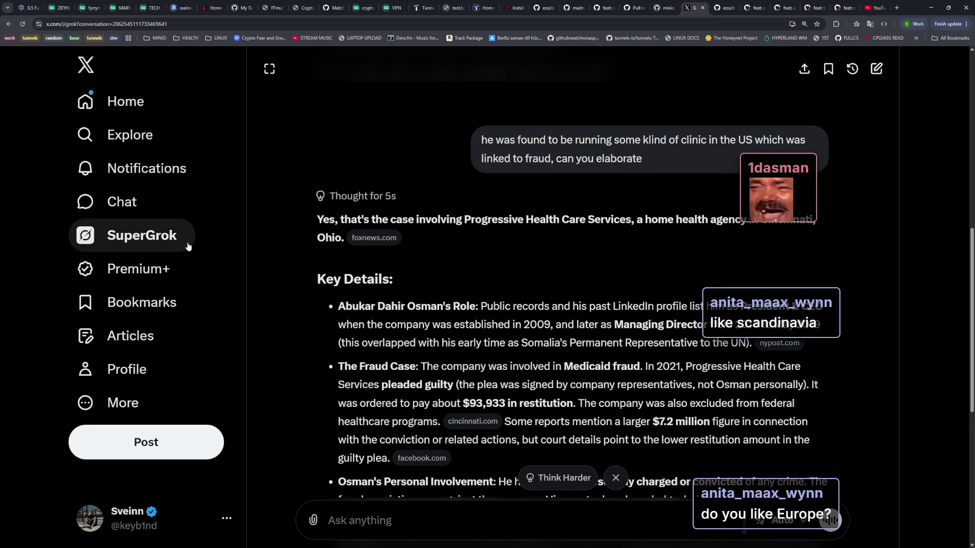
pyautogui.click(163, 236)
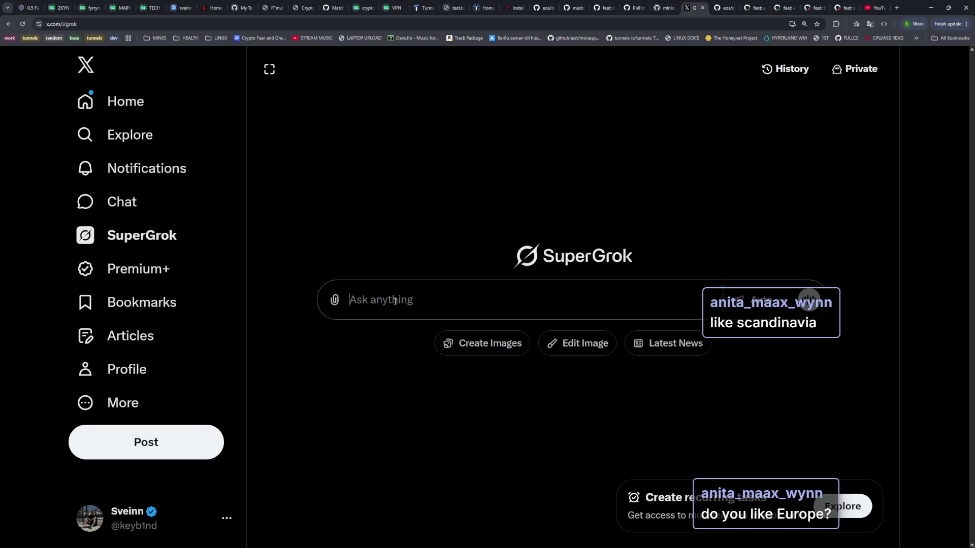
# - Send Grok the question checking reports of Hezbollah working as UN officers on the ground
pyautogui.write('there have been recent reports of hezbolla, working as UN ')
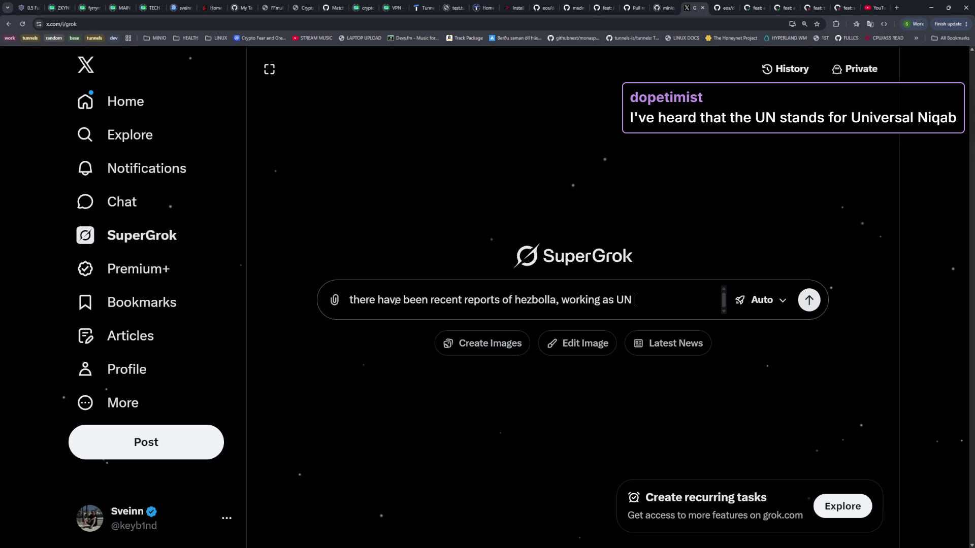
pyautogui.write('officers on the gro')
pyautogui.write('und .. can ')
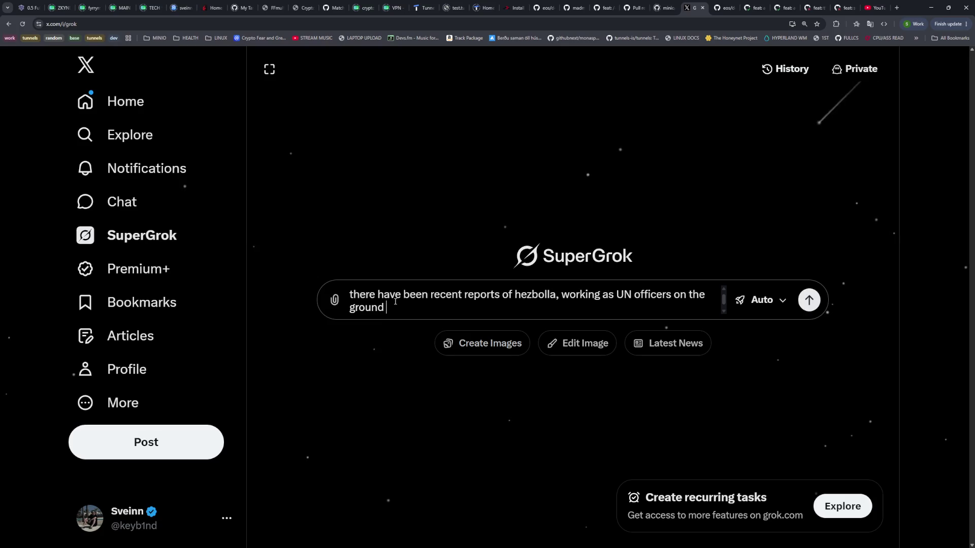
pyautogui.write('you verify')
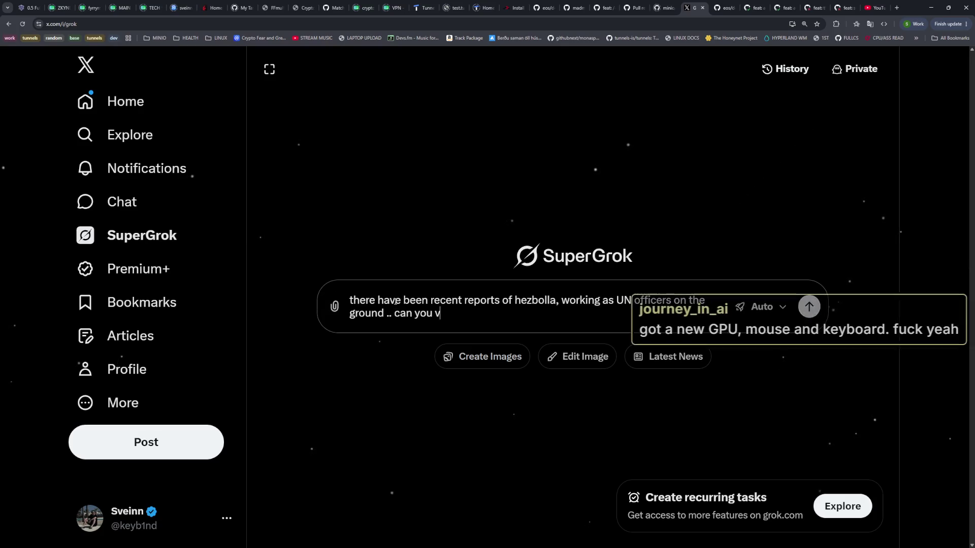
pyautogui.press('Return')
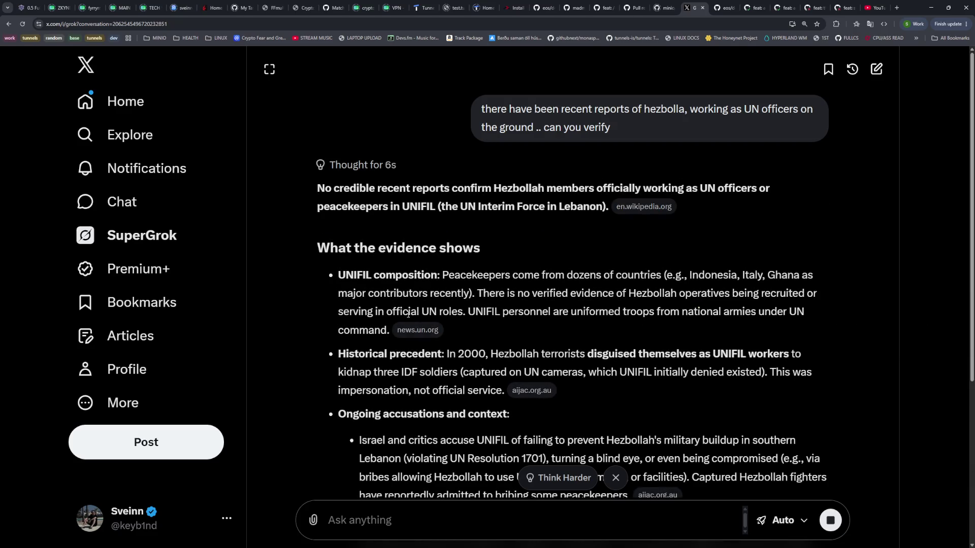
pyautogui.moveTo(511, 275)
pyautogui.mouseDown()
pyautogui.moveTo(675, 276)
pyautogui.moveTo(764, 293)
pyautogui.mouseUp()
pyautogui.click(611, 330)
pyautogui.scroll(-3, 496, 258)
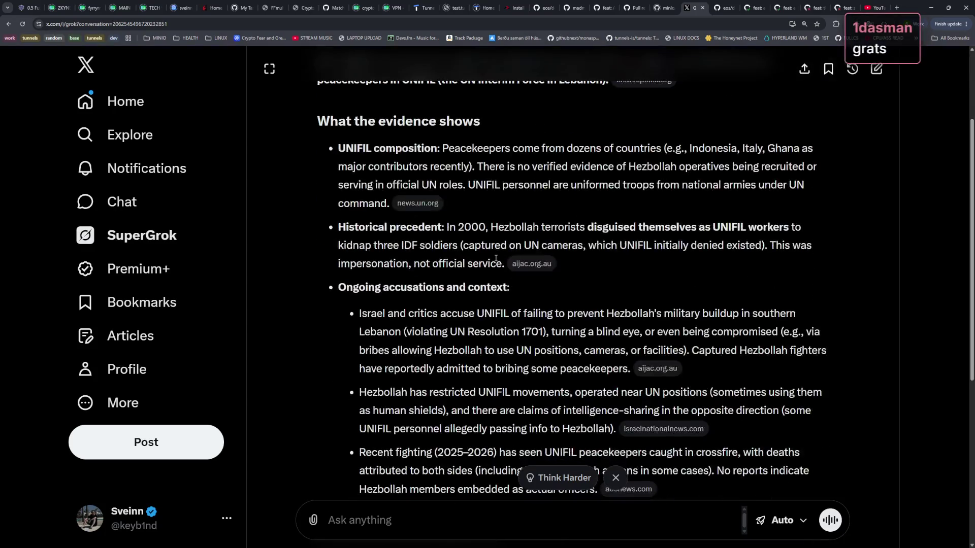
pyautogui.scroll(-4, 427, 243)
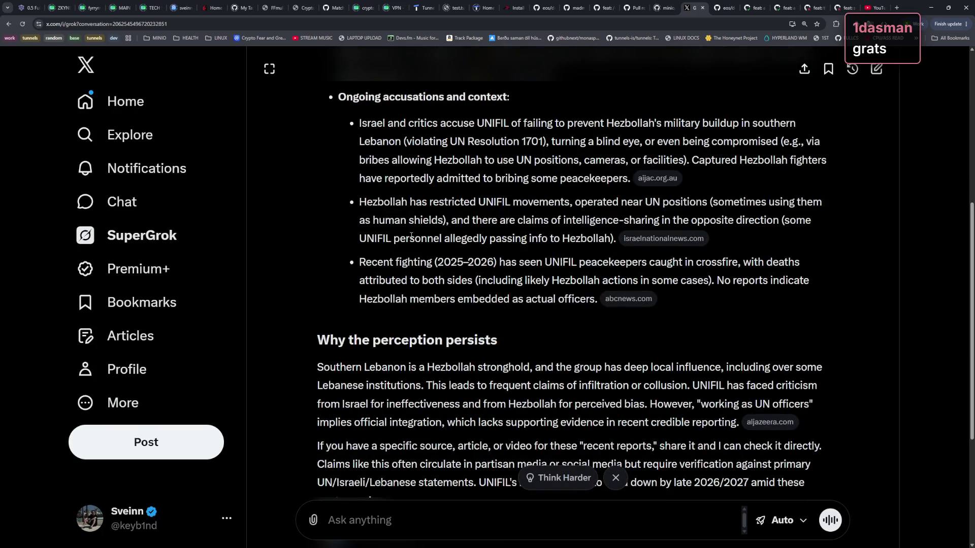
pyautogui.scroll(-1, 401, 227)
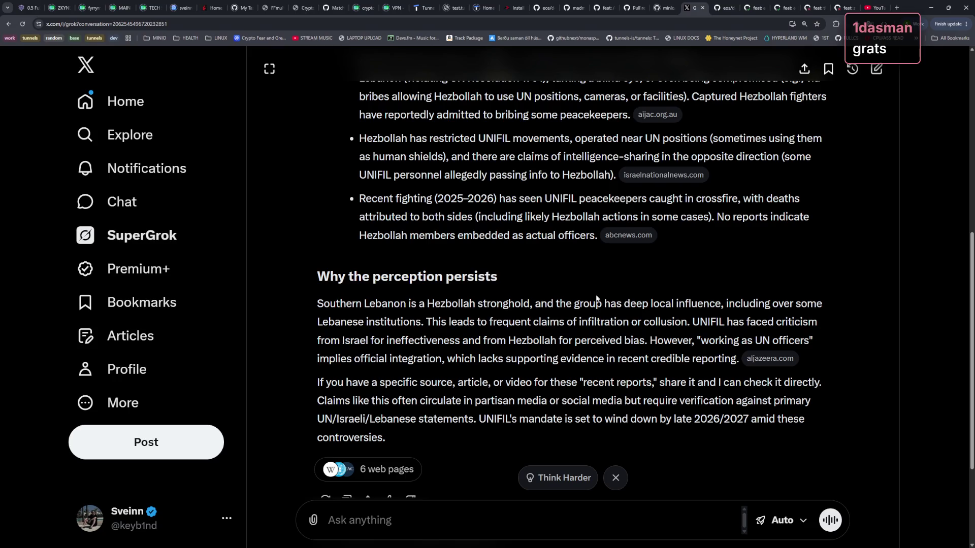
pyautogui.moveTo(384, 306); pyautogui.dragTo(773, 308)
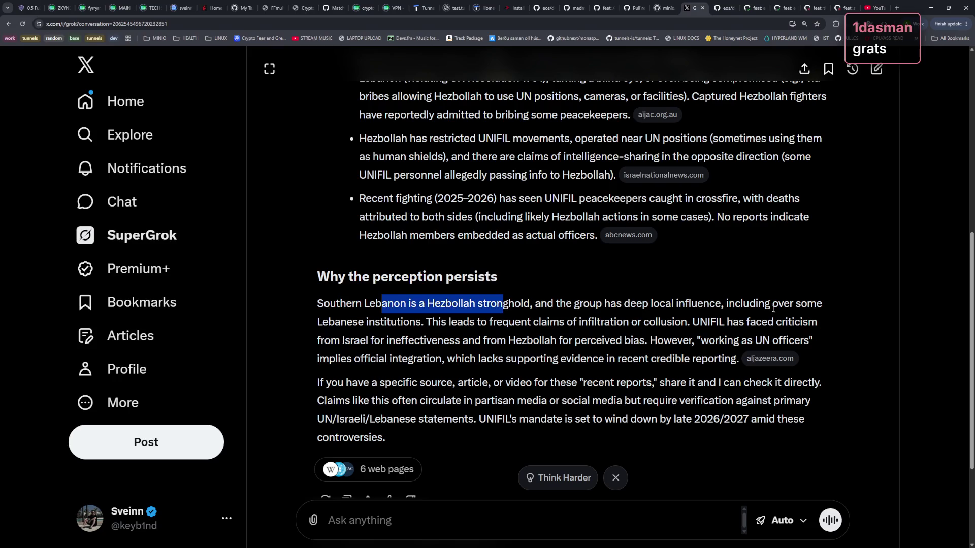
pyautogui.moveTo(449, 323); pyautogui.dragTo(757, 325)
pyautogui.scroll(-3, 710, 325)
pyautogui.click(452, 514)
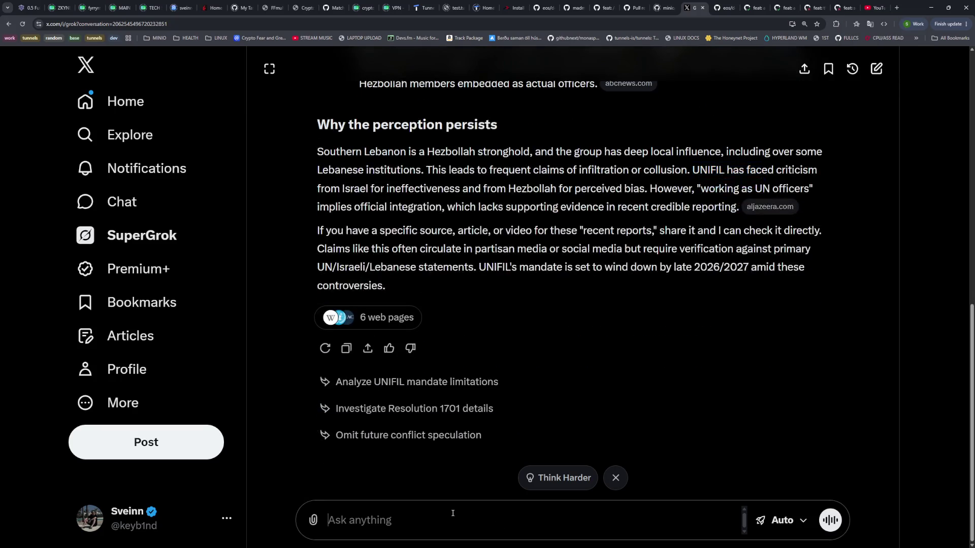
# - Ask Grok to explain the video of Hezbollah members doing a shift change with UN officers
pyautogui.write('ther was a re')
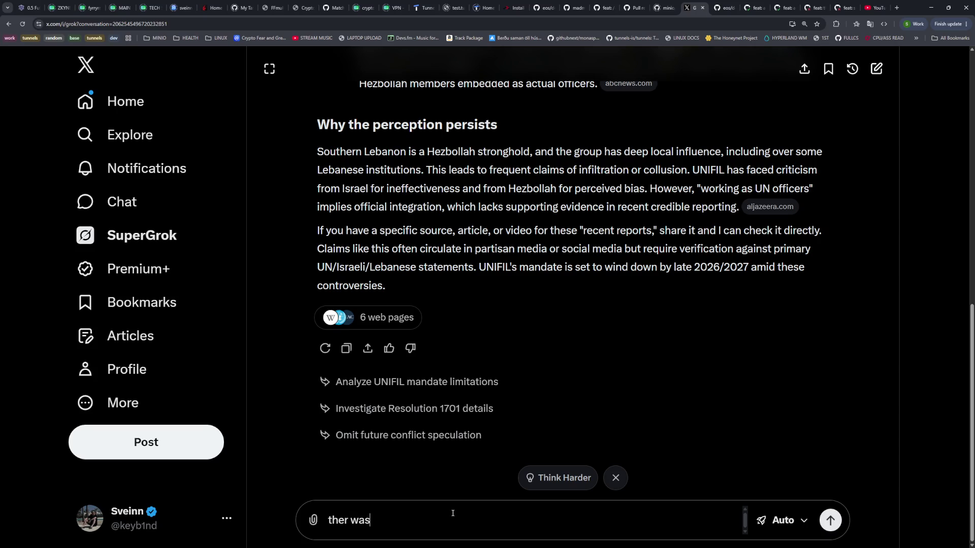
pyautogui.write('cent video that sh')
pyautogui.write('owed hezb')
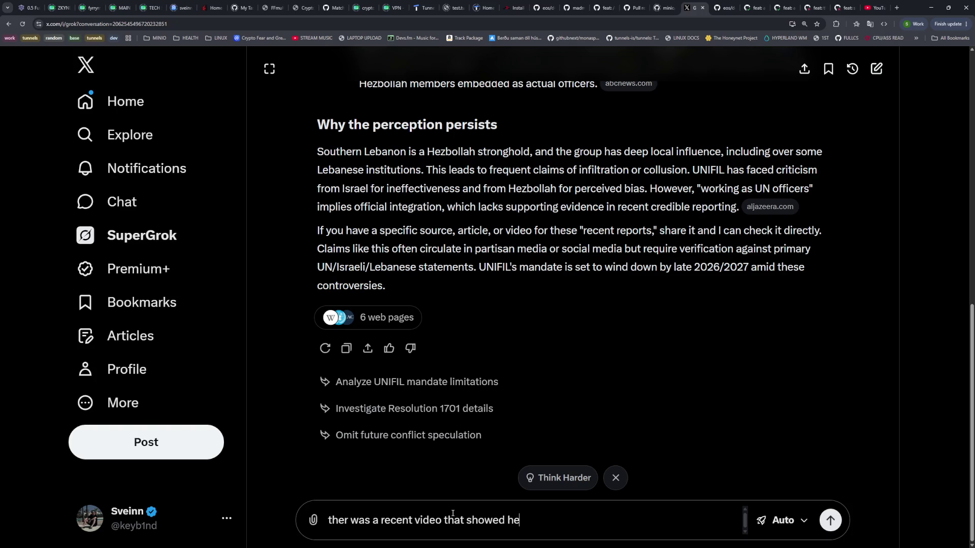
pyautogui.write('olla members ')
pyautogui.write('wh')
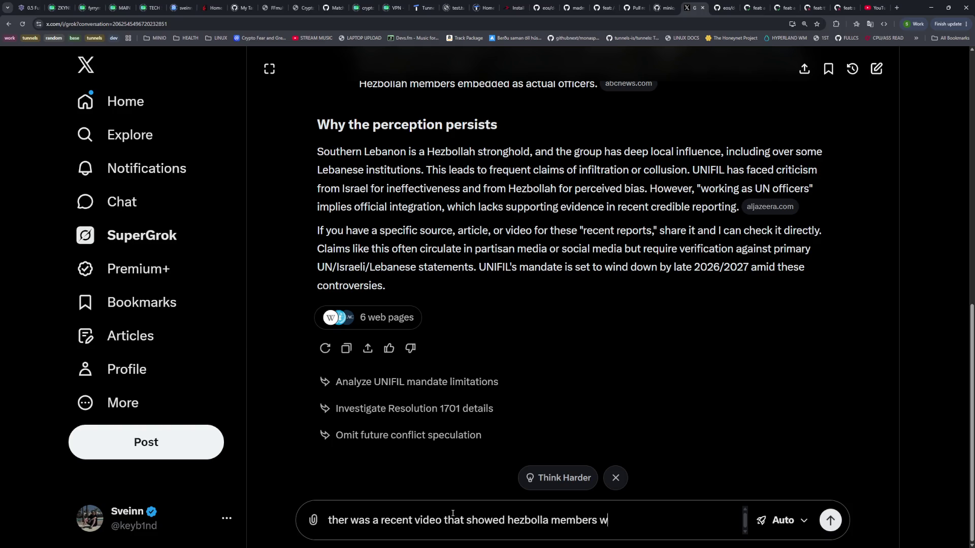
pyautogui.press('BackSpace')
pyautogui.press('BackSpace')
pyautogui.write('doing a shift change with ')
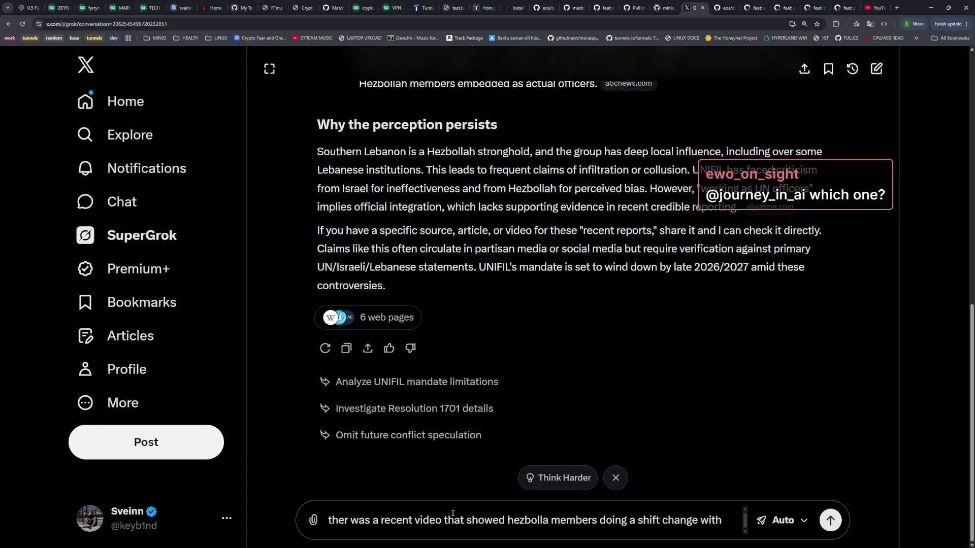
pyautogui.write('UN ground officers ')
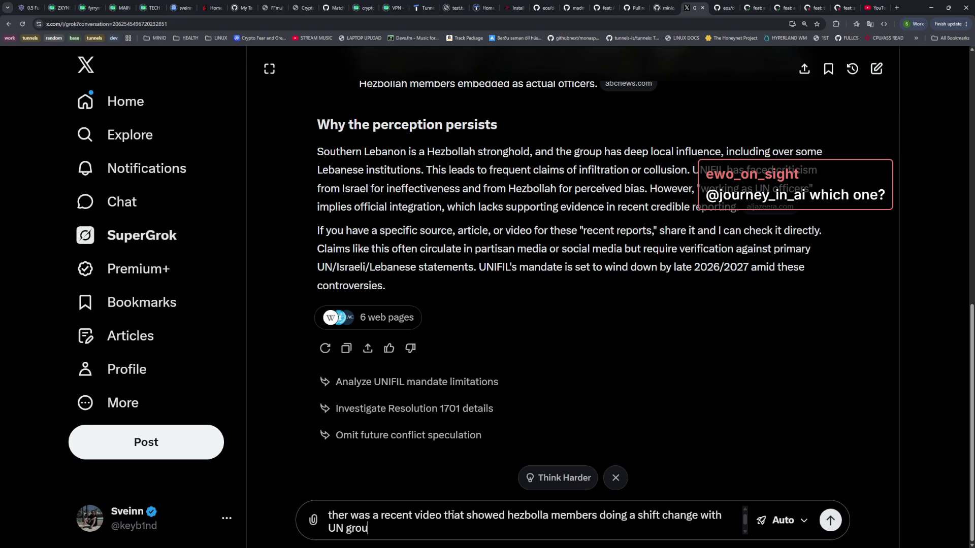
pyautogui.write('at some point.. ')
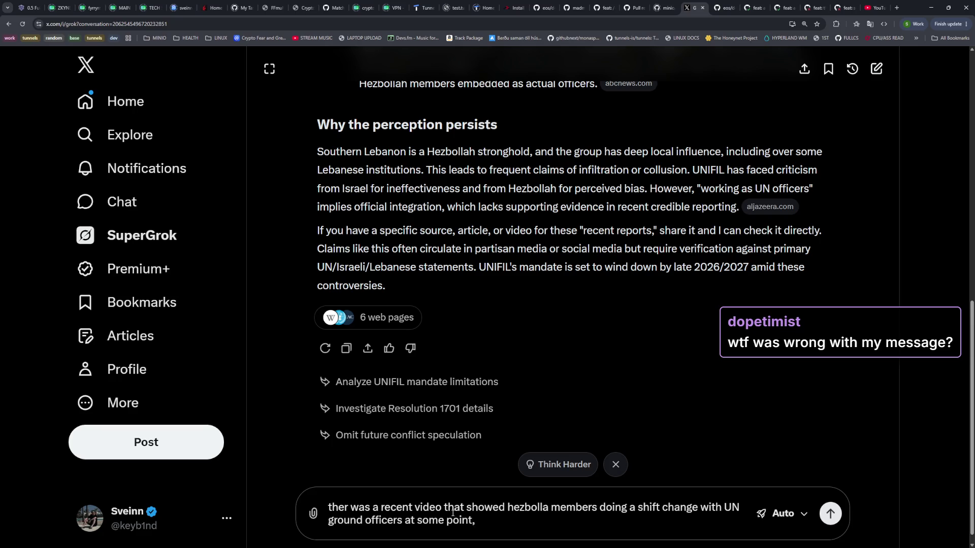
pyautogui.write('can you explain')
pyautogui.press('Return')
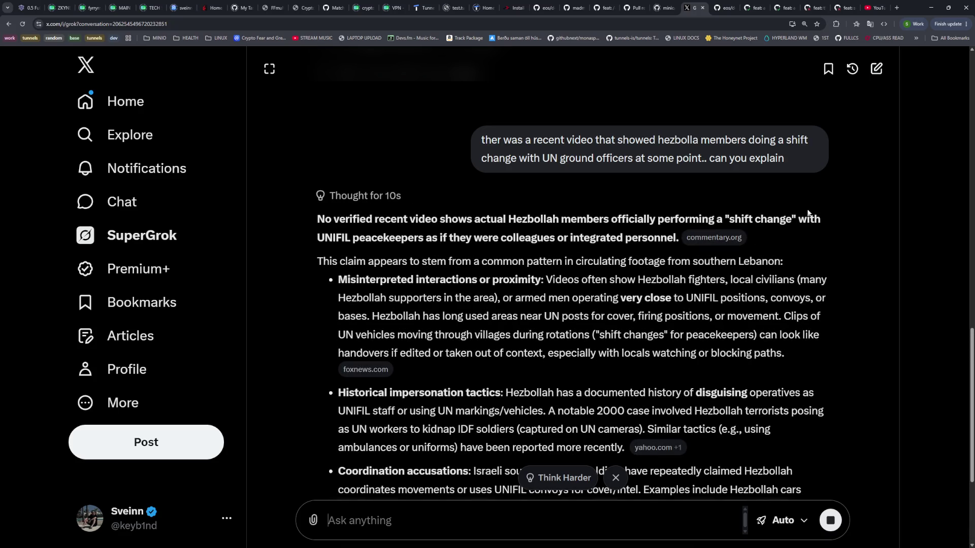
# - Highlight lines of the reply about circulating footage and Hezbollah using areas near UN posts
pyautogui.moveTo(620, 262); pyautogui.dragTo(720, 262)
pyautogui.click(720, 263)
pyautogui.moveTo(355, 279); pyautogui.dragTo(751, 280)
pyautogui.moveTo(374, 303); pyautogui.dragTo(441, 299)
pyautogui.moveTo(520, 300); pyautogui.dragTo(584, 300)
pyautogui.moveTo(603, 299); pyautogui.dragTo(633, 303)
pyautogui.click(642, 300)
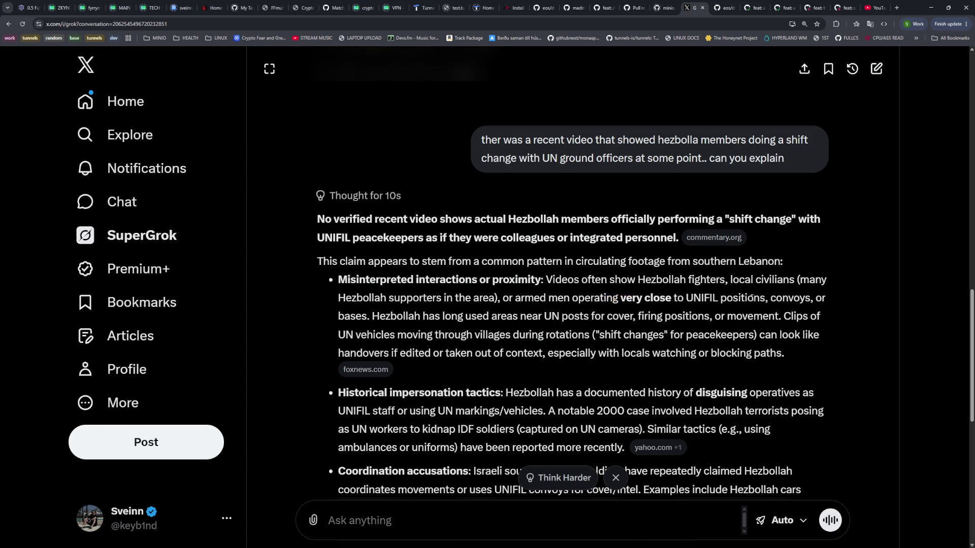
pyautogui.moveTo(379, 317); pyautogui.dragTo(534, 317)
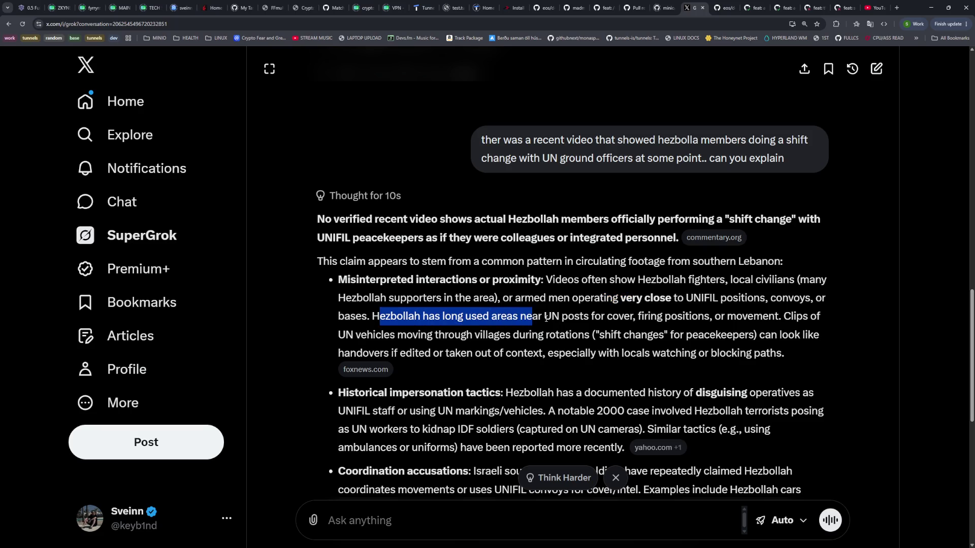
pyautogui.click(547, 318)
pyautogui.moveTo(628, 319)
pyautogui.mouseDown()
pyautogui.moveTo(407, 317)
pyautogui.moveTo(762, 335)
pyautogui.mouseUp()
# - Read further down, highlighting the parts on Hezbollah supporters and restricted peacekeeper patrols
pyautogui.scroll(-1, 683, 334)
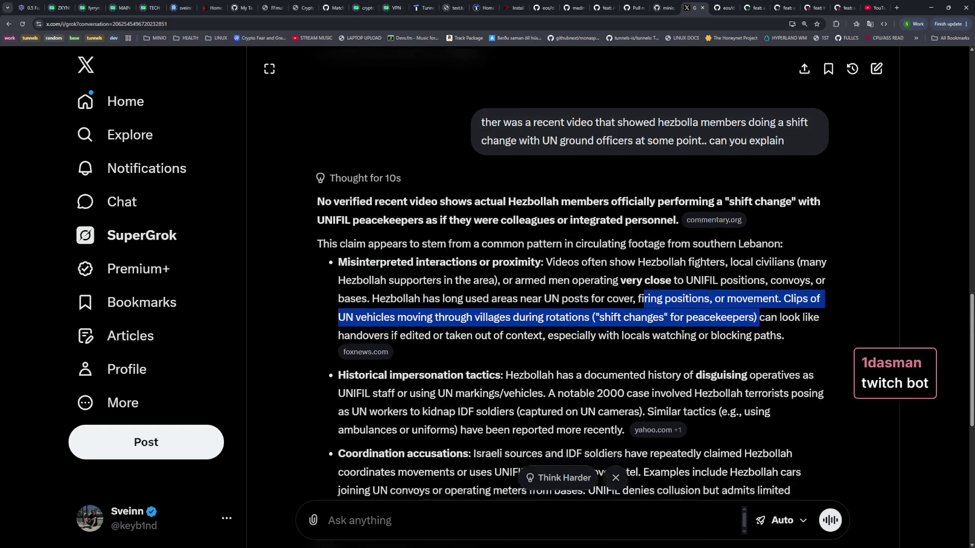
pyautogui.scroll(-2, 683, 334)
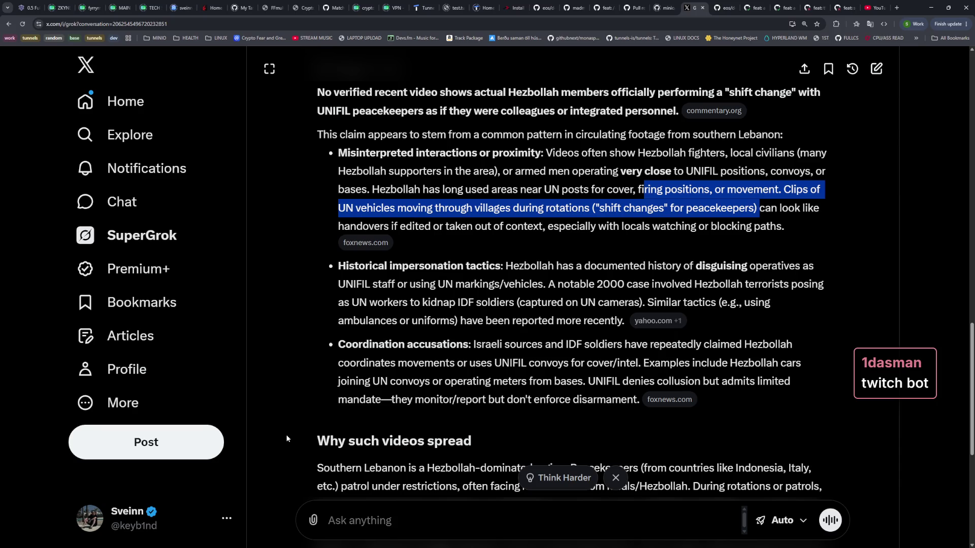
pyautogui.click(409, 364)
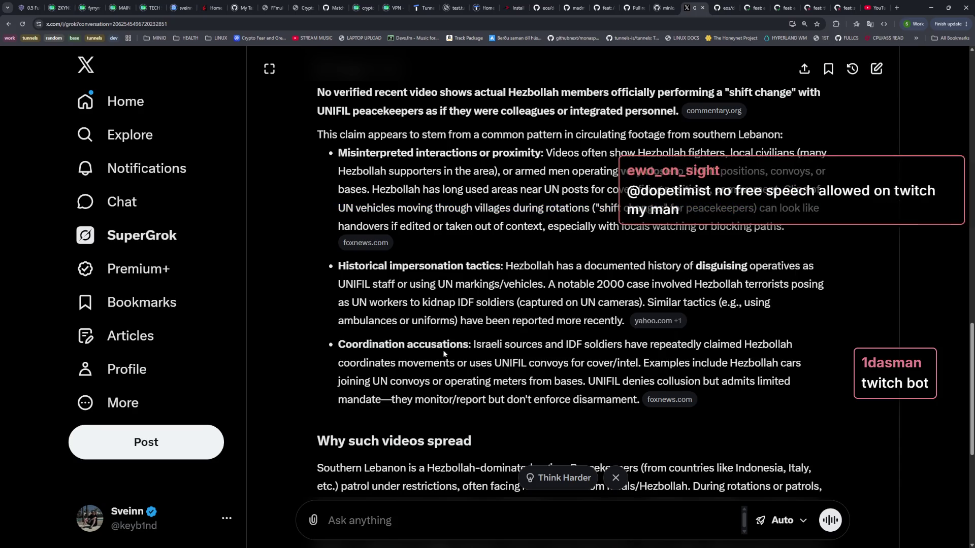
pyautogui.moveTo(393, 171); pyautogui.dragTo(558, 224)
pyautogui.click(573, 248)
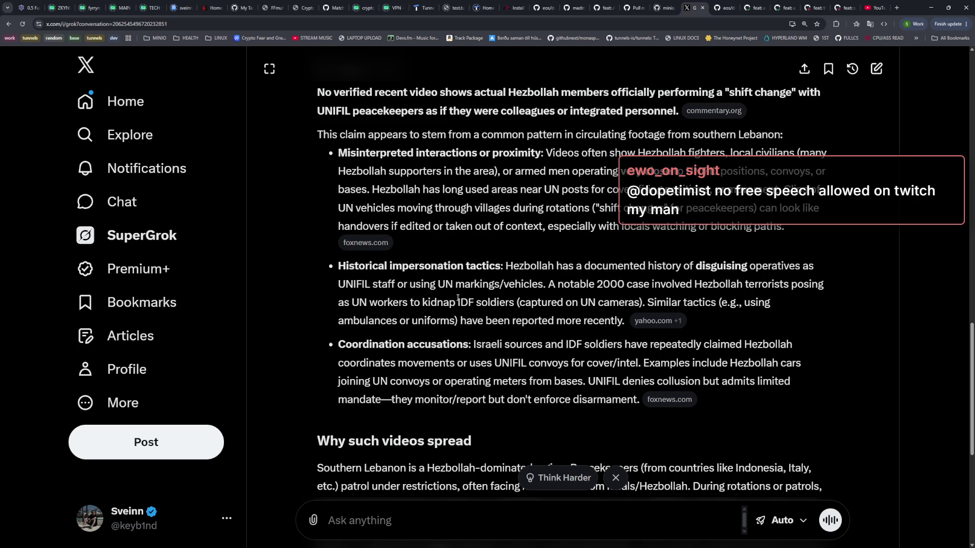
pyautogui.scroll(-2, 473, 326)
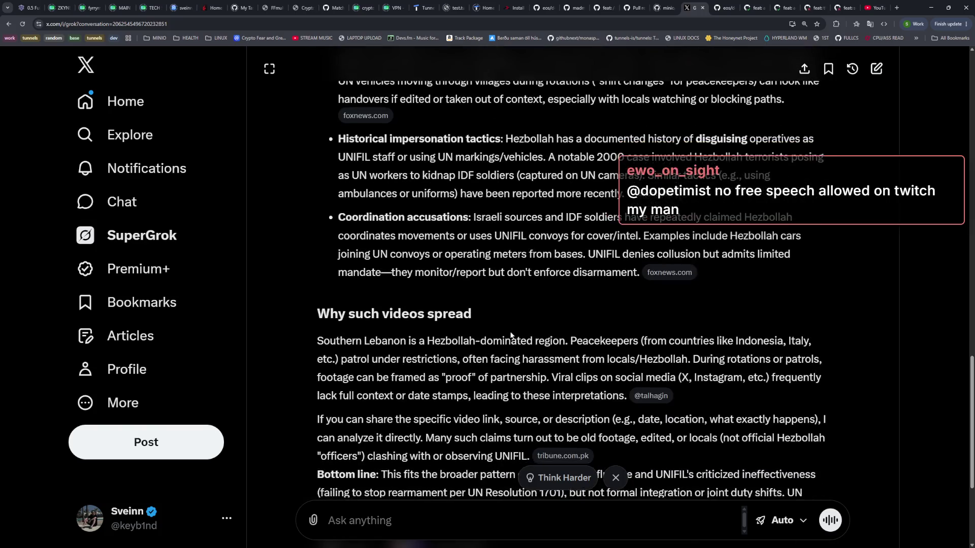
pyautogui.scroll(-2, 498, 278)
pyautogui.moveTo(343, 214)
pyautogui.mouseDown()
pyautogui.moveTo(559, 213)
pyautogui.moveTo(703, 232)
pyautogui.moveTo(476, 245)
pyautogui.moveTo(474, 231)
pyautogui.moveTo(446, 232)
pyautogui.moveTo(705, 232)
pyautogui.moveTo(751, 250)
pyautogui.mouseUp()
pyautogui.click(751, 250)
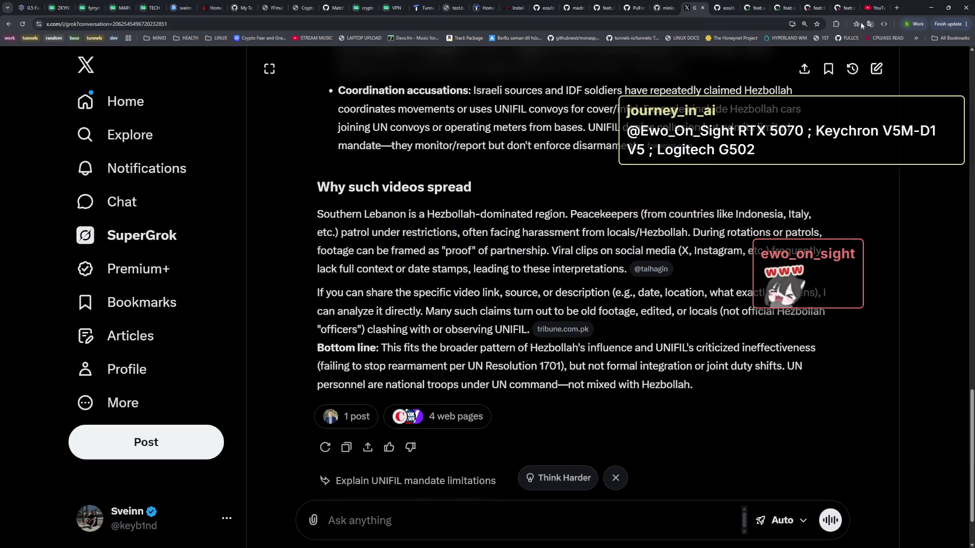
# - Glance at the YouTube tab, come back to Grok, and open the chat History panel
pyautogui.click(874, 8)
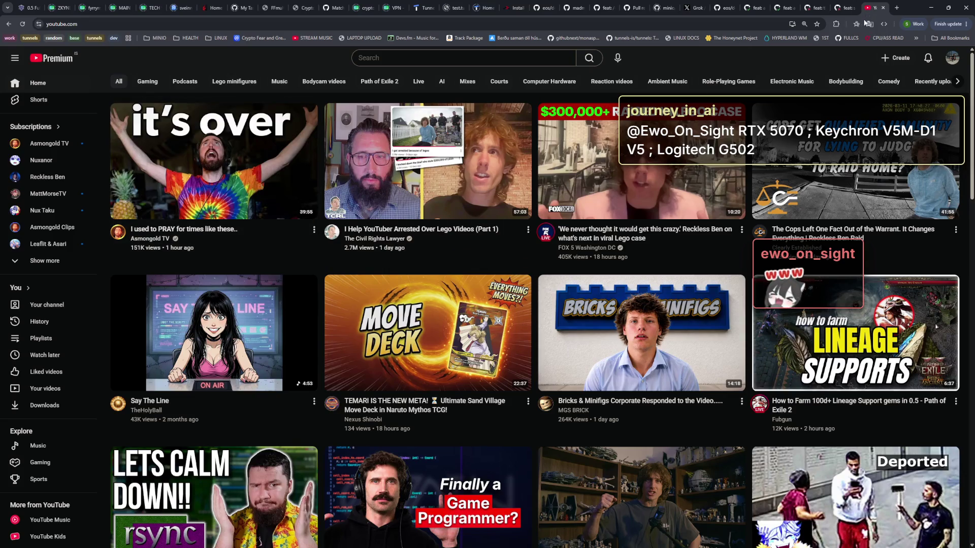
pyautogui.click(694, 7)
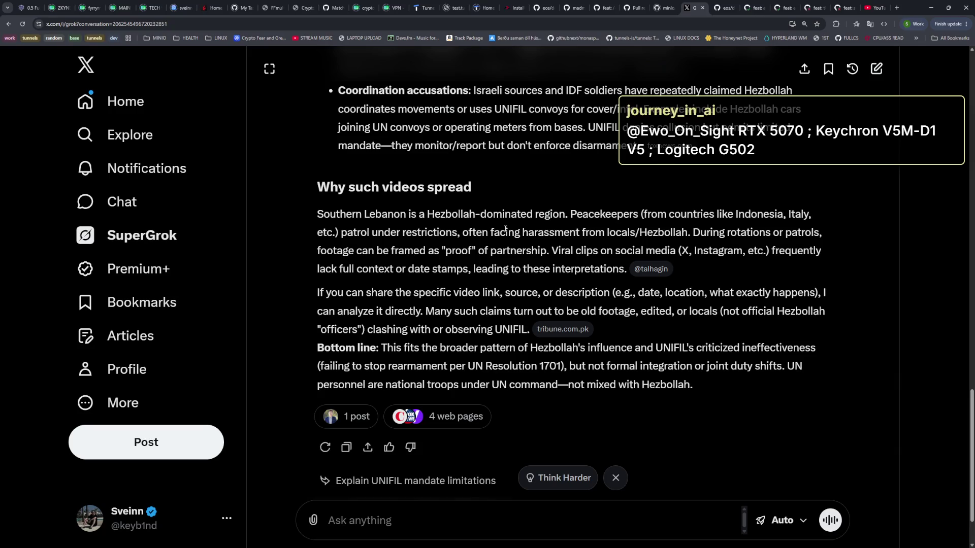
pyautogui.scroll(15, 502, 233)
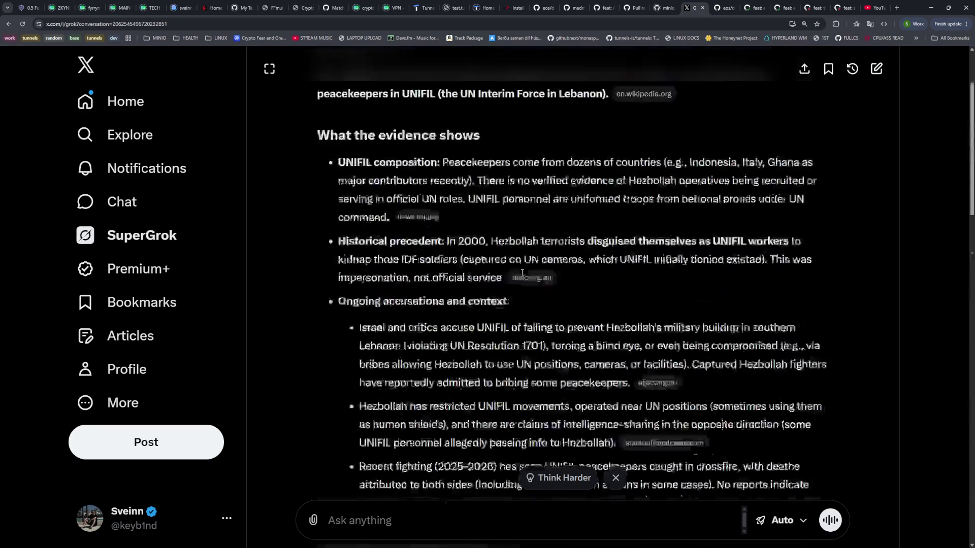
pyautogui.click(852, 69)
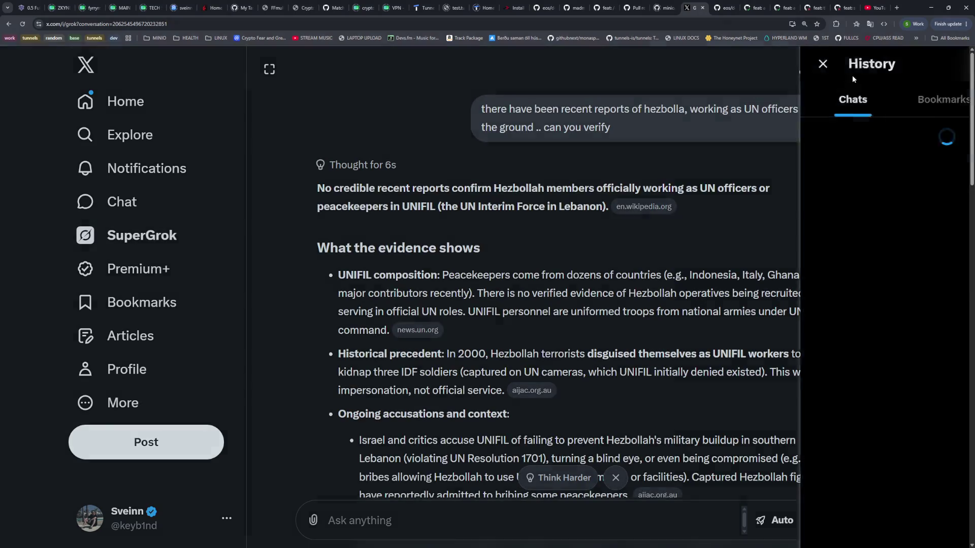
# - Reopen the 'Somali Leads UN Security Council' chat and highlight the clinic fraud Key Details
pyautogui.click(773, 257)
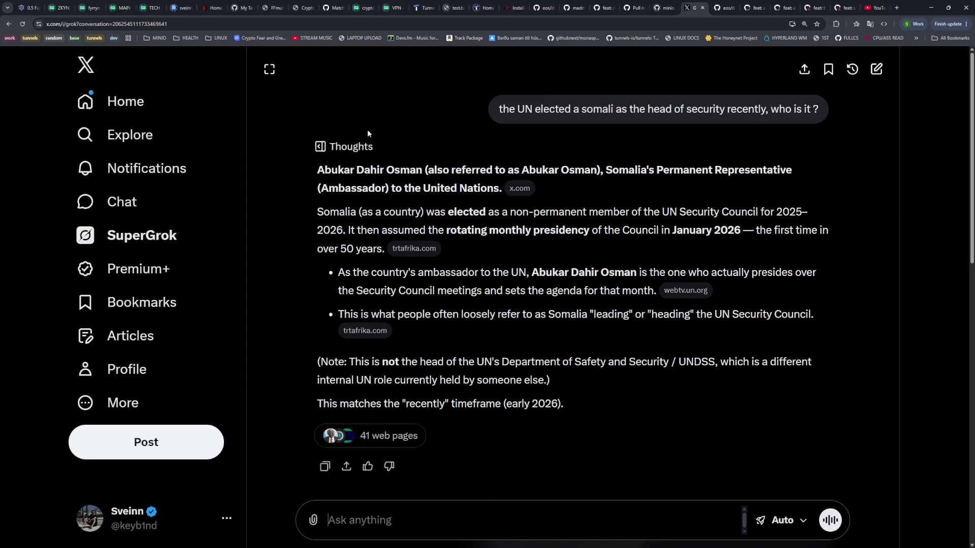
pyautogui.moveTo(307, 175); pyautogui.dragTo(490, 212)
pyautogui.scroll(-10, 490, 212)
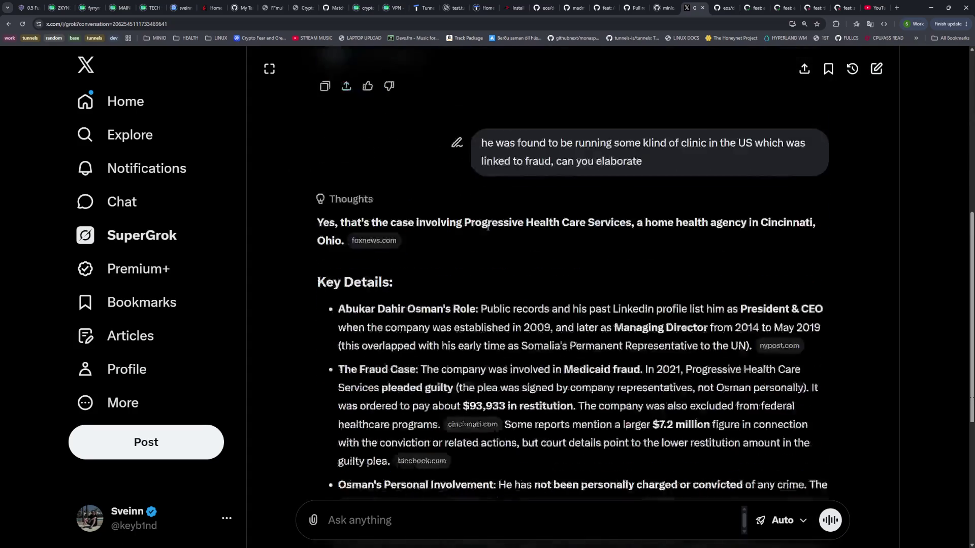
pyautogui.moveTo(349, 247); pyautogui.dragTo(539, 306)
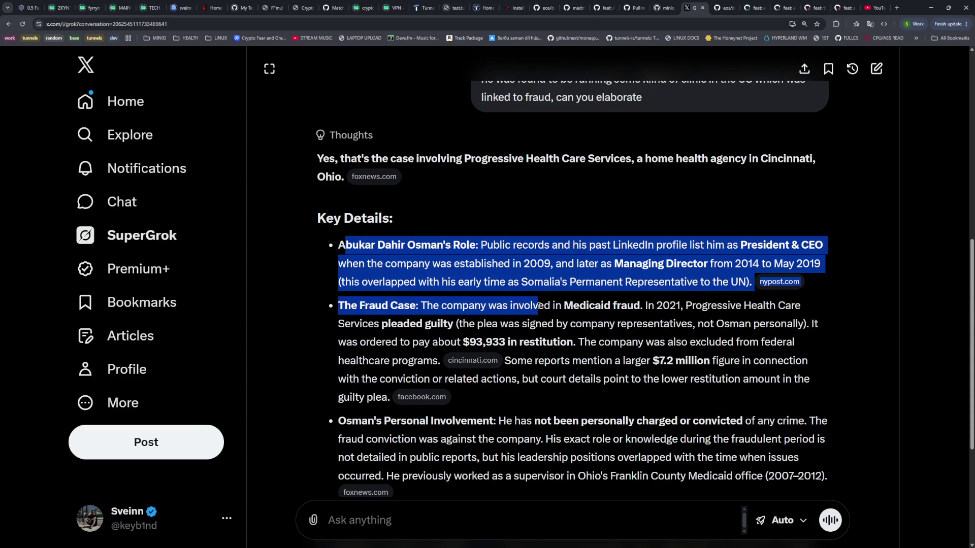
pyautogui.click(901, 11)
# - Search for Keychron split keyboards and open the Q11 Ultra 8K Wireless product page
pyautogui.write('kwyxheon aplir')
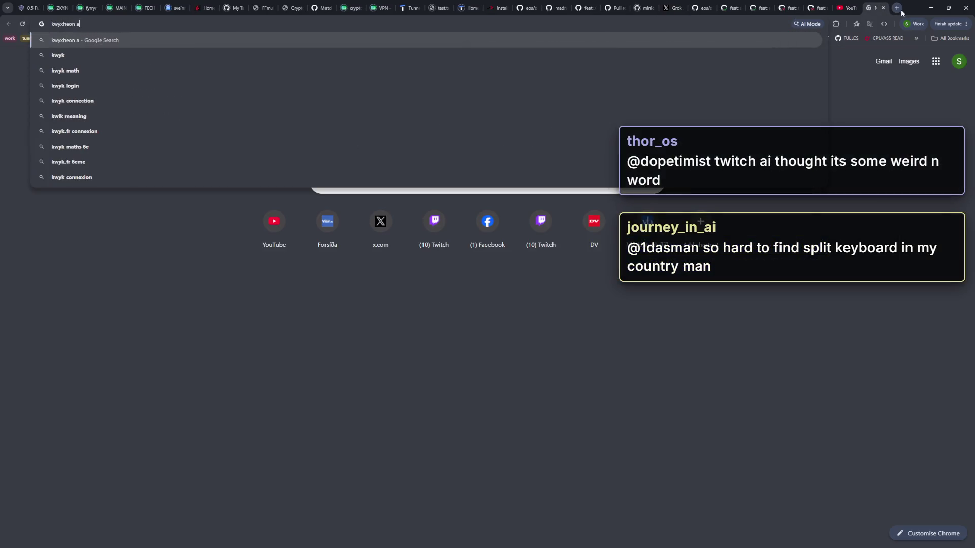
pyautogui.press('Return')
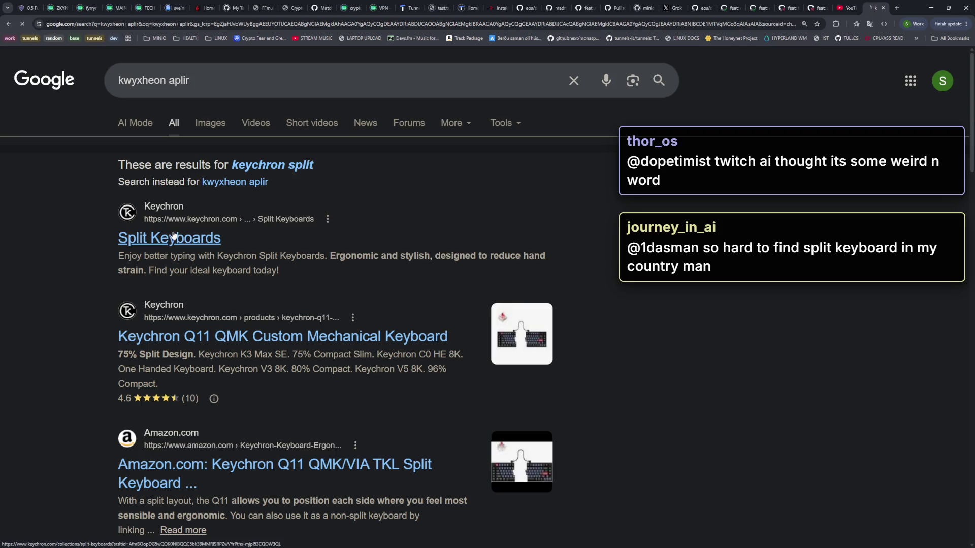
pyautogui.click(174, 236)
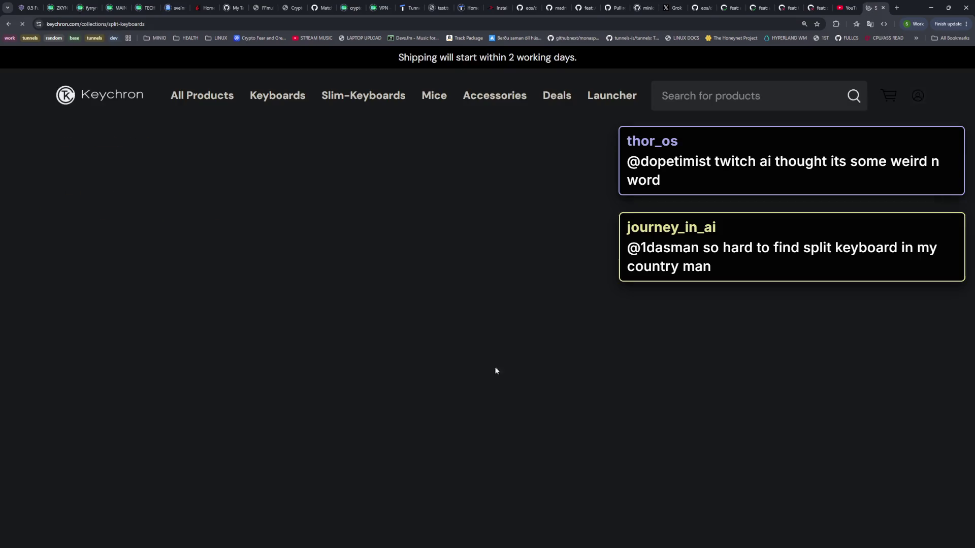
pyautogui.scroll(-4, 510, 361)
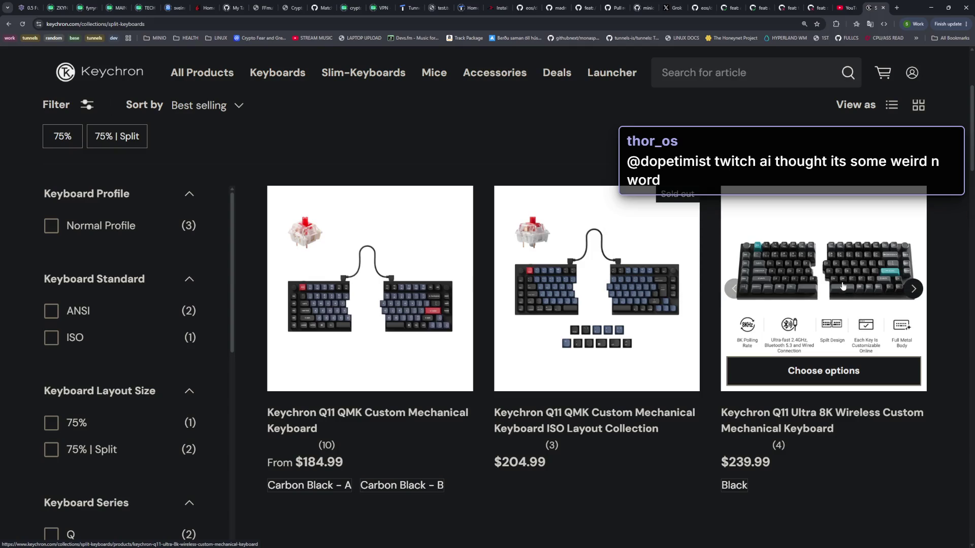
pyautogui.click(842, 285)
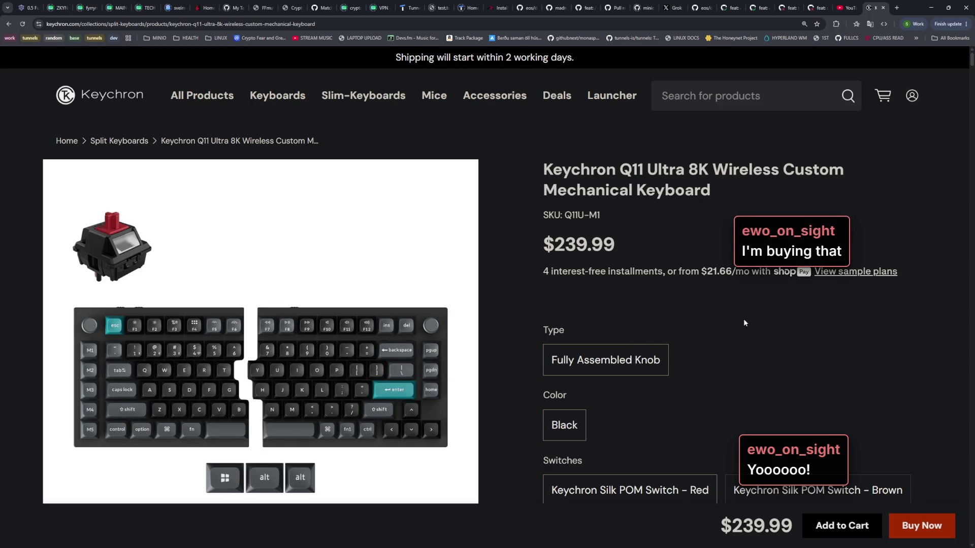
# - View the Triple Connection Modes gallery image, dismiss the $10-off offer, and check site extensions
pyautogui.scroll(-5, 730, 356)
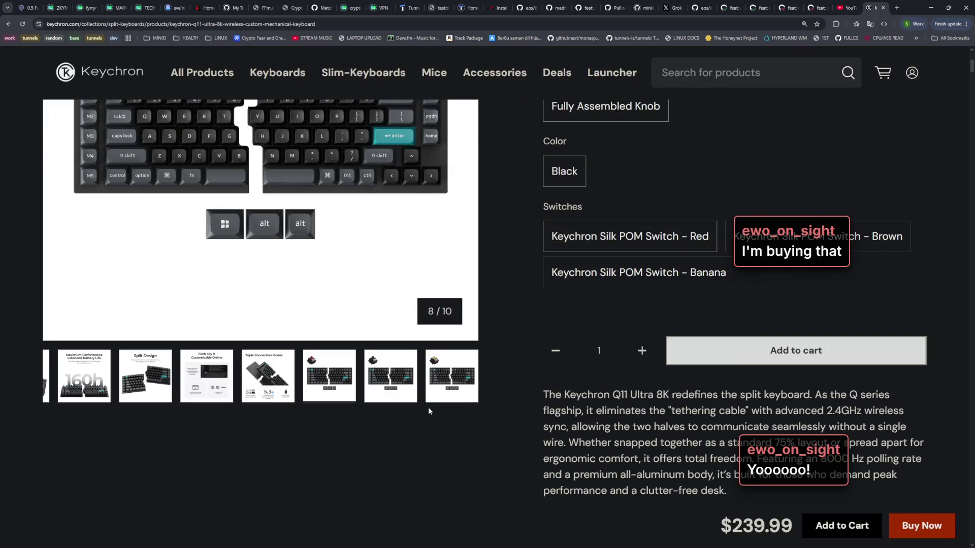
pyautogui.click(271, 384)
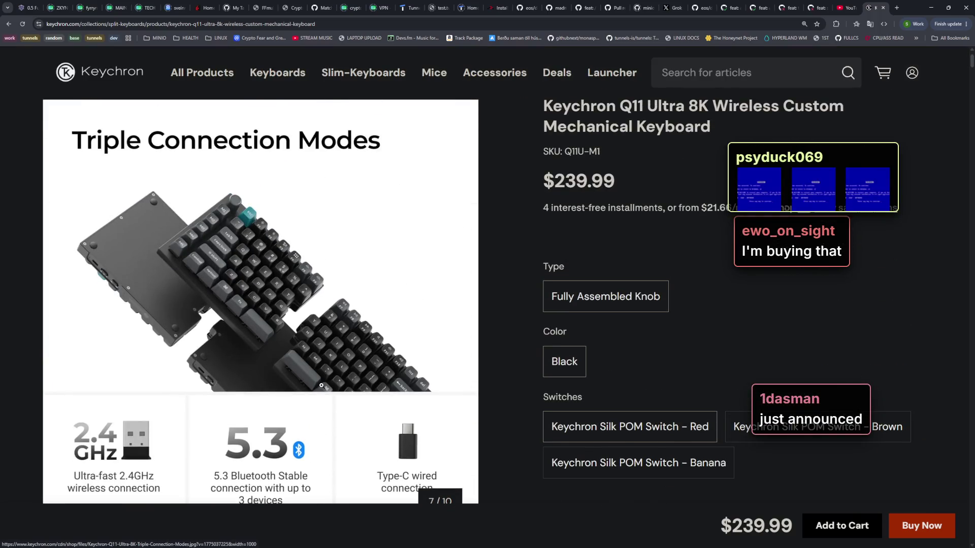
pyautogui.click(310, 394)
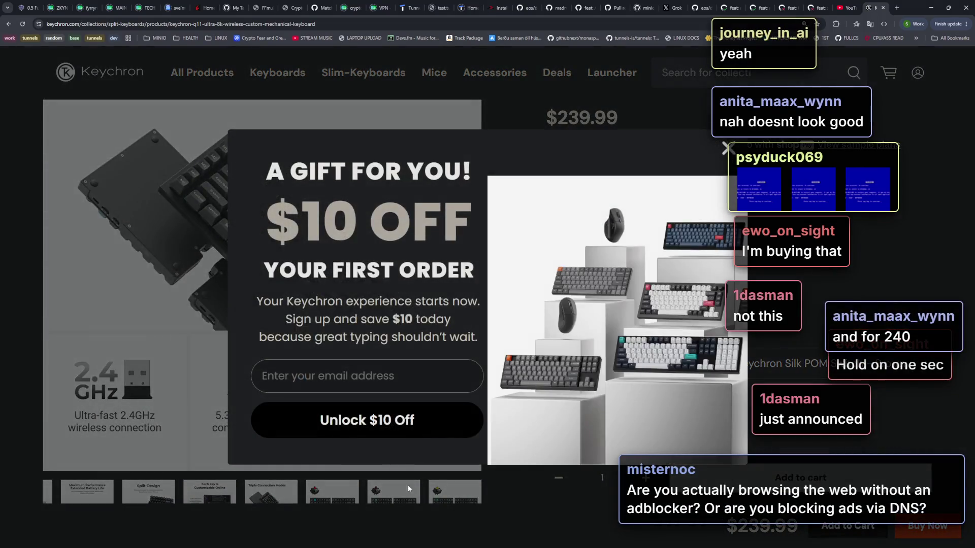
pyautogui.click(726, 149)
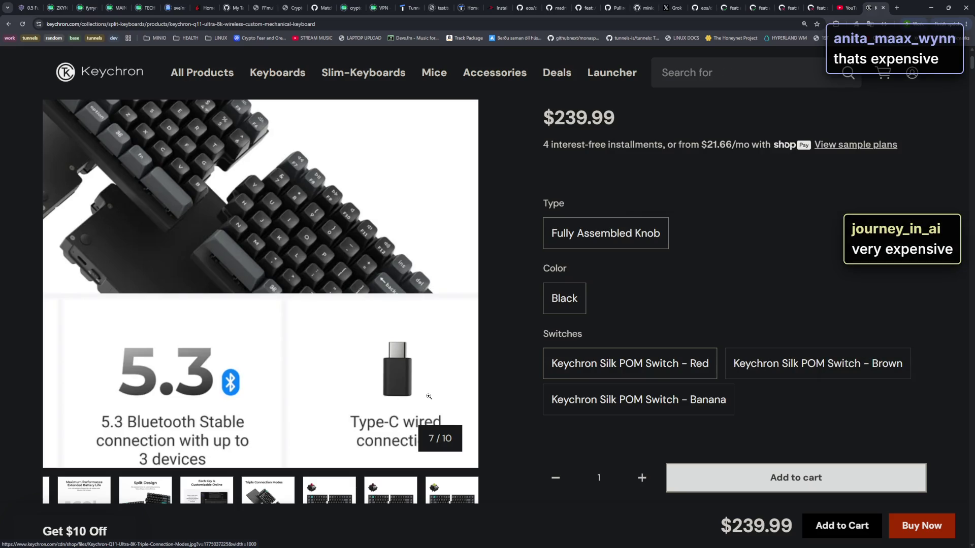
pyautogui.click(836, 24)
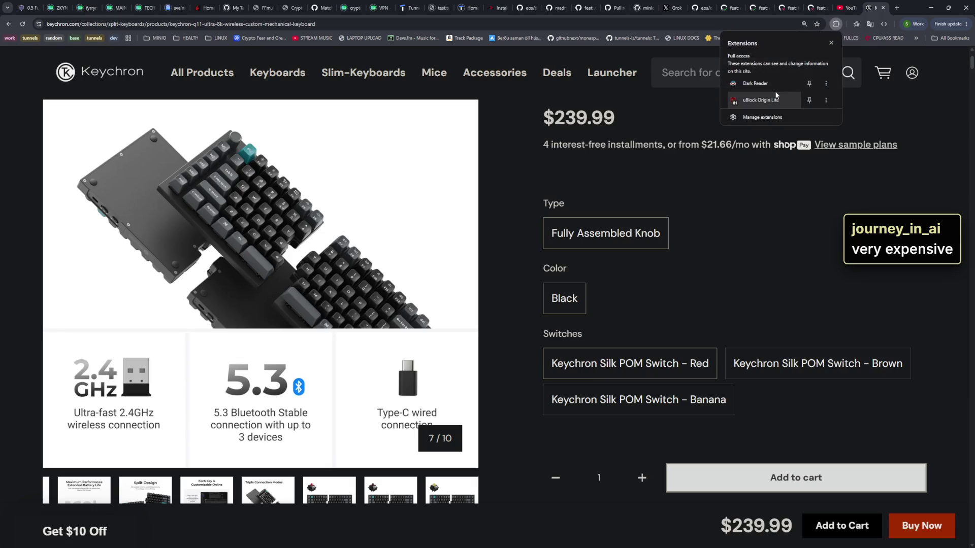
pyautogui.click(837, 25)
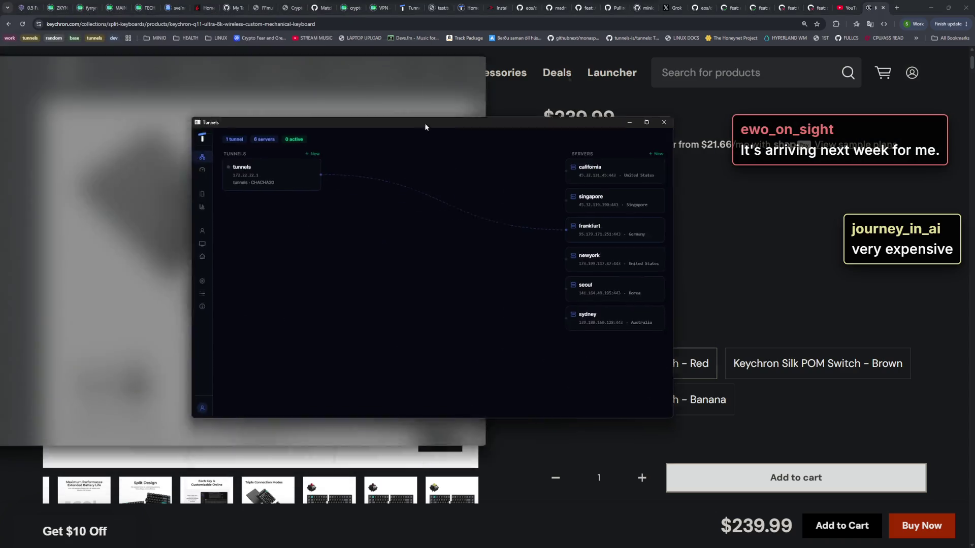
pyautogui.moveTo(425, 127); pyautogui.dragTo(515, 126)
# - Turn on Tunnels DNS block lists Ads, CryptoCurrency, Drugs, Fraud, Gambling, Malware and Surveillance
pyautogui.moveTo(300, 209)
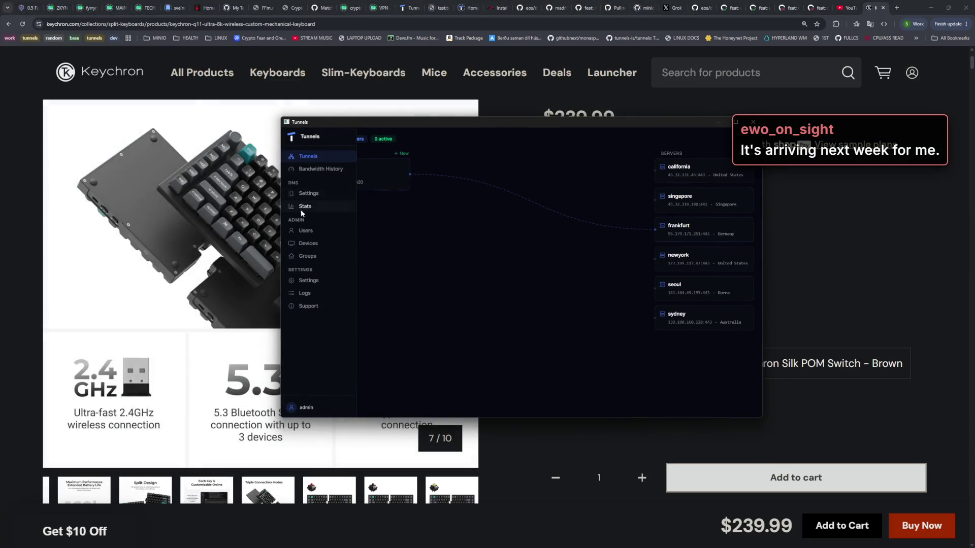
pyautogui.click(307, 280)
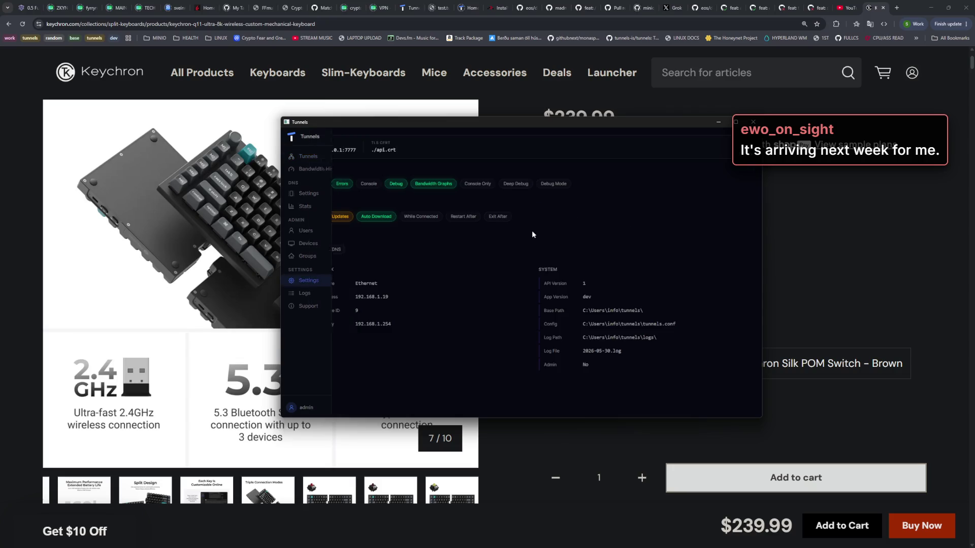
pyautogui.click(295, 193)
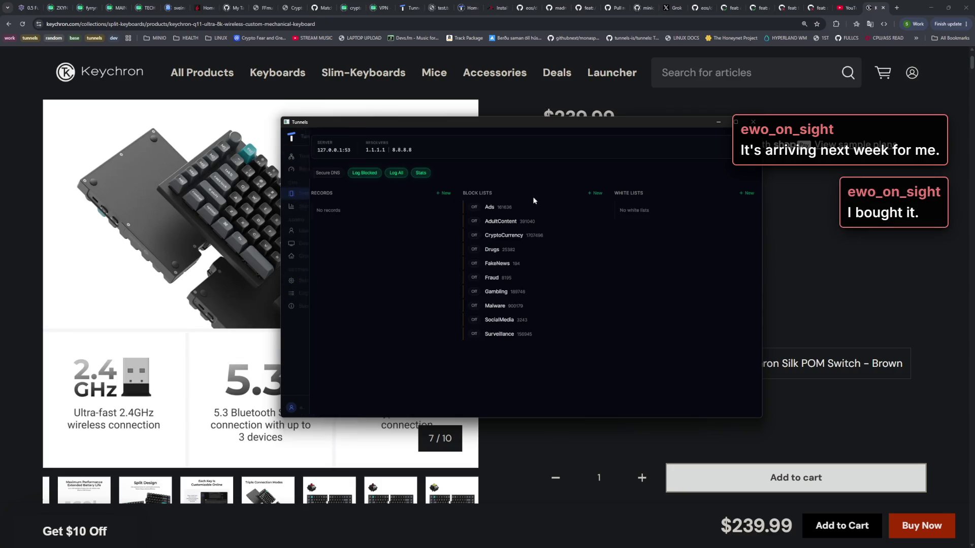
pyautogui.click(475, 207)
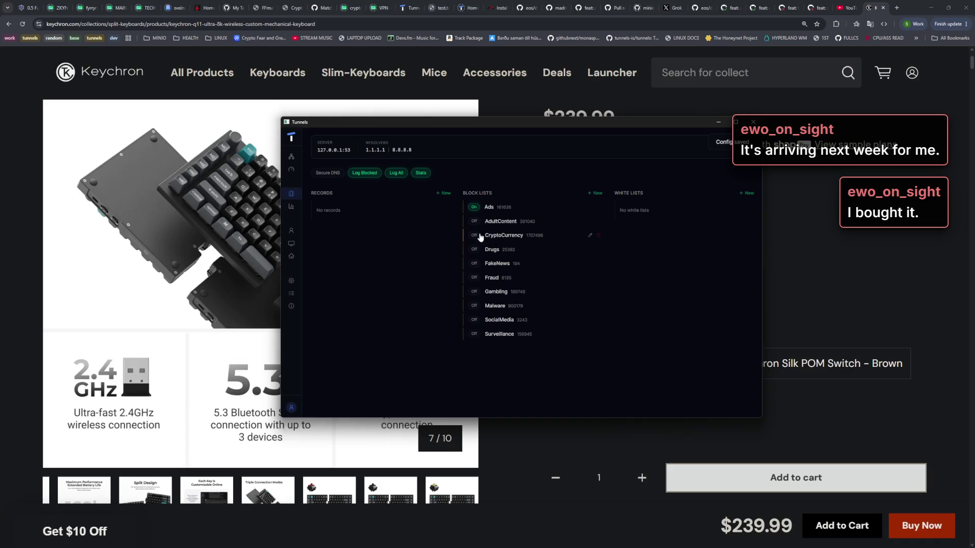
pyautogui.click(474, 249)
pyautogui.click(473, 235)
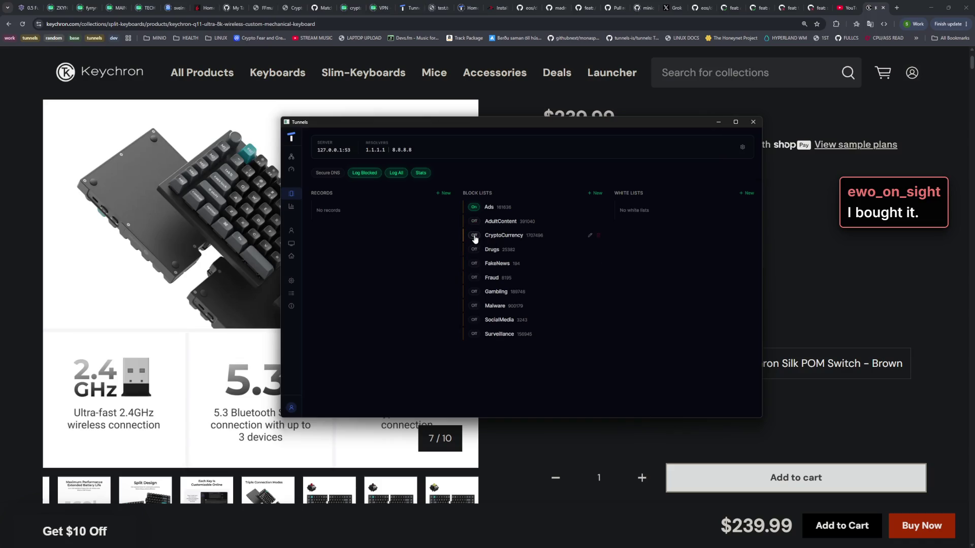
pyautogui.click(474, 277)
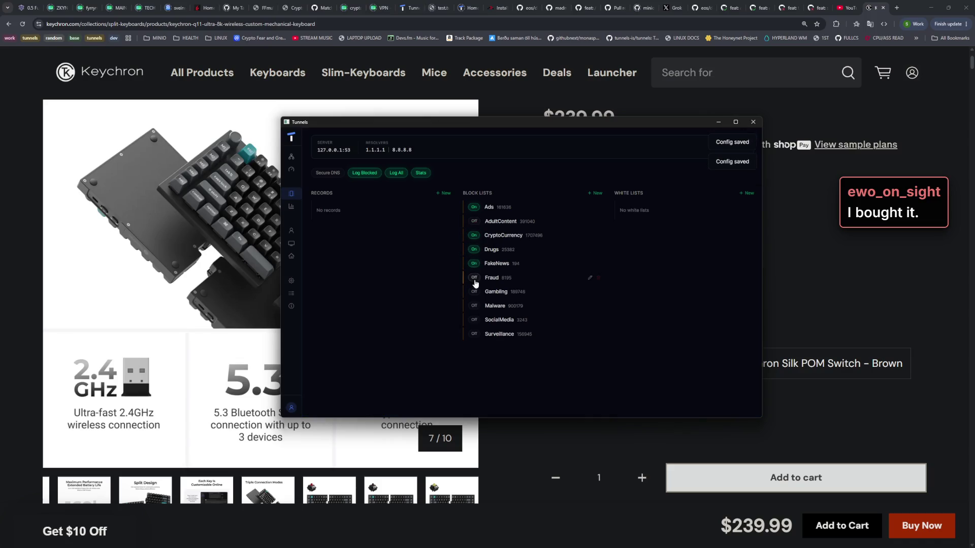
pyautogui.click(474, 291)
pyautogui.click(473, 306)
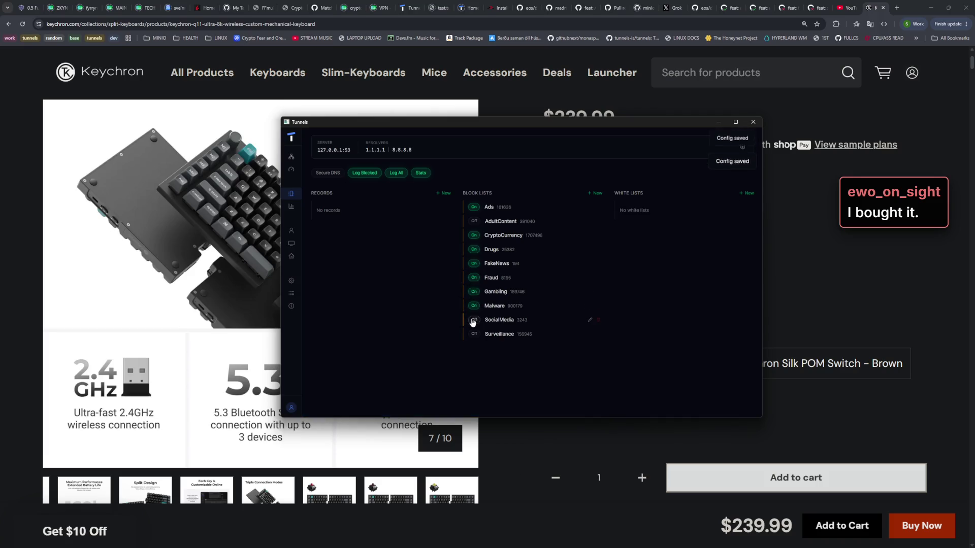
pyautogui.click(473, 333)
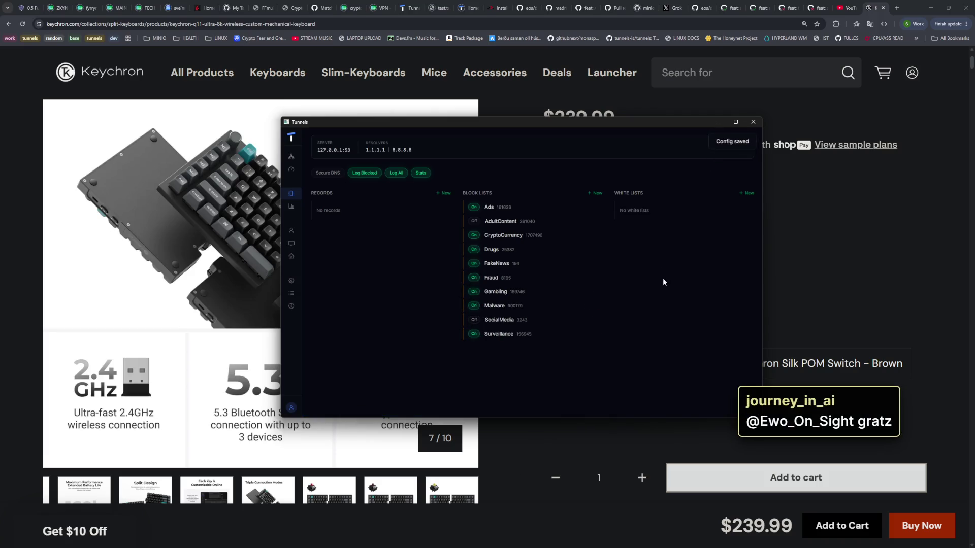
# - Move the Tunnels window aside, view a gallery image, then open the Keychron Q11 QMK product page
pyautogui.moveTo(613, 119)
pyautogui.mouseDown()
pyautogui.moveTo(528, 135)
pyautogui.moveTo(0, 152)
pyautogui.mouseUp()
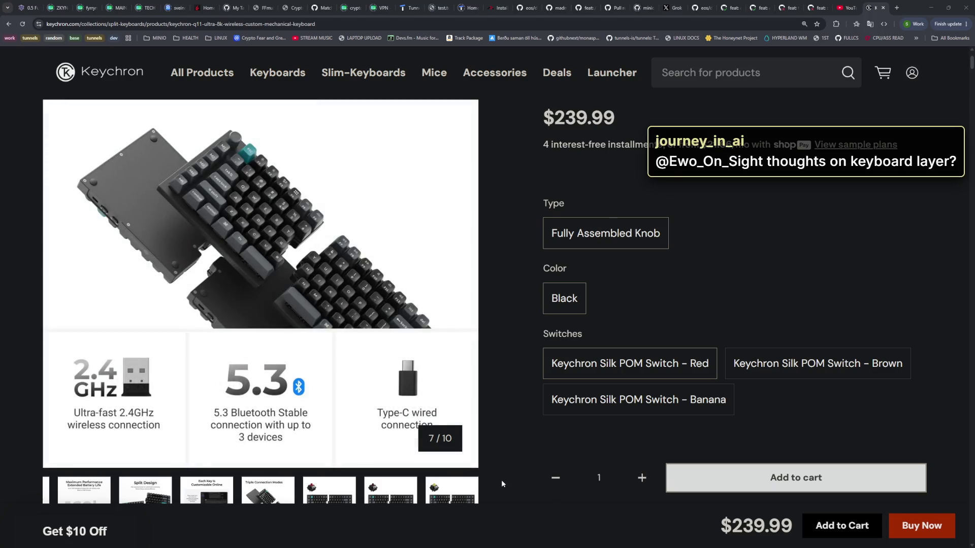
pyautogui.scroll(-2, 501, 479)
pyautogui.click(447, 381)
pyautogui.scroll(5, 492, 388)
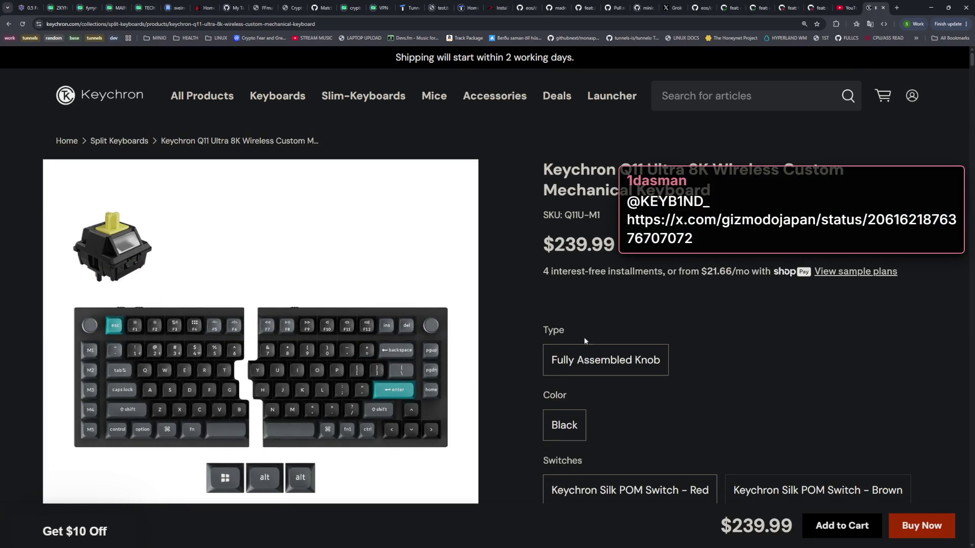
pyautogui.hotkey('alt', 'Left')
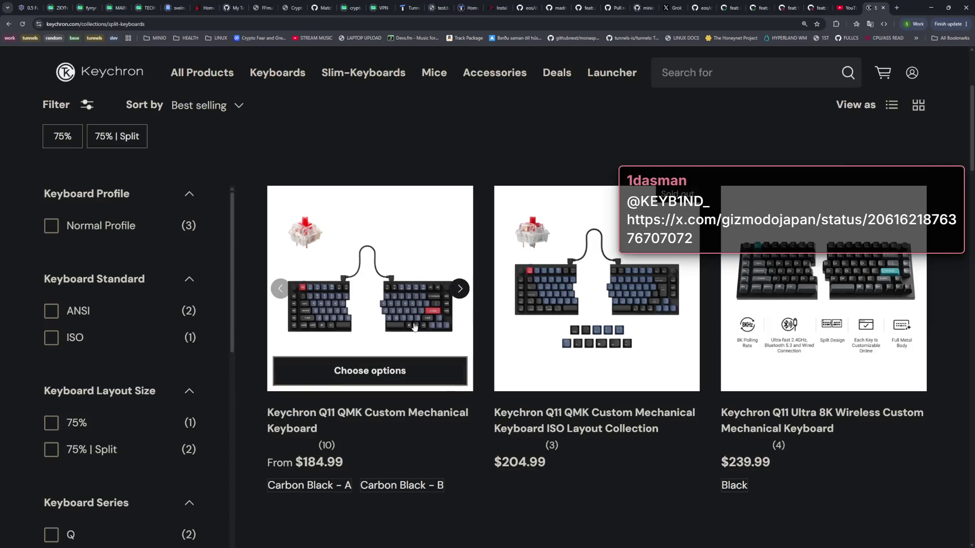
pyautogui.click(375, 300)
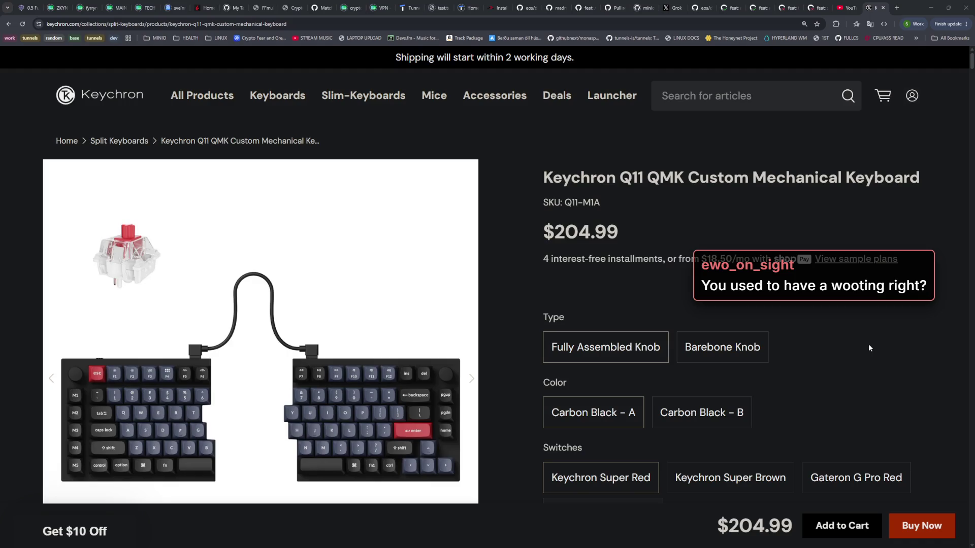
pyautogui.hotkey('ctrl', 't')
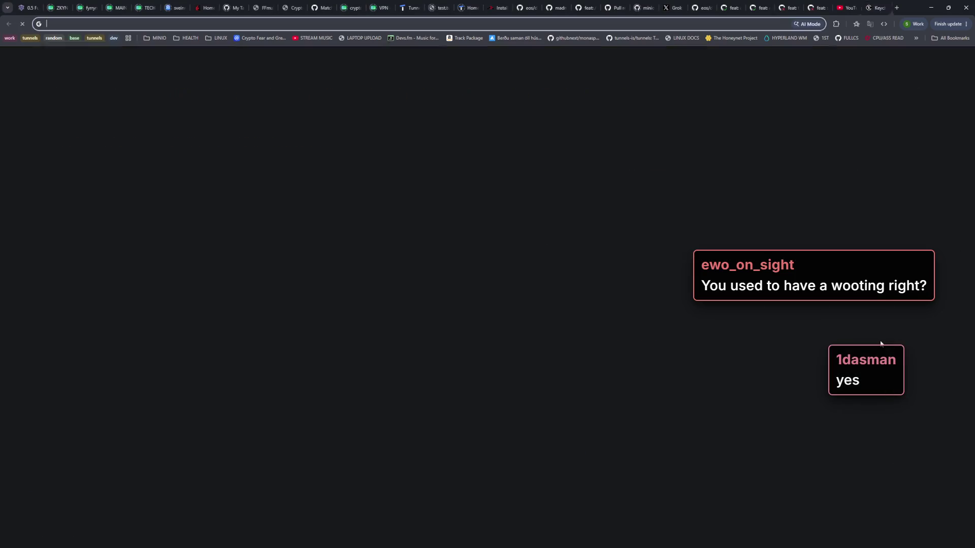
# - Enter 'VIA custom keyboard' in the new tab's address bar
pyautogui.write('viA')
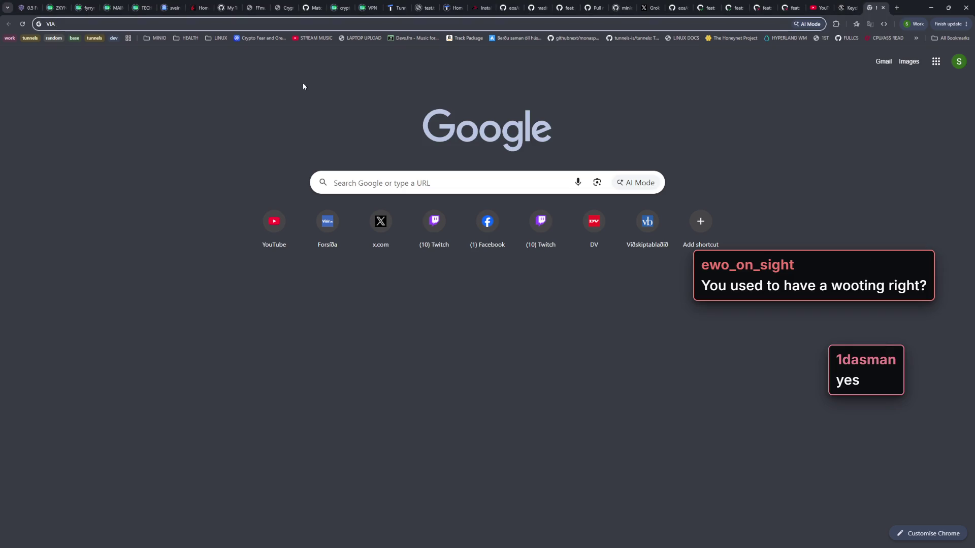
pyautogui.write(' custom keyboa')
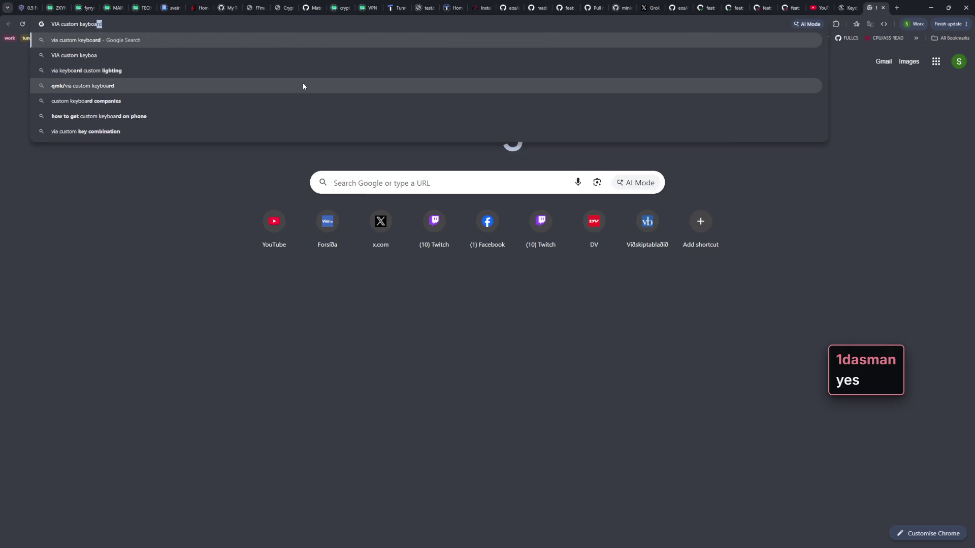
# - Search for VIA, launch its web configurator, and authorize and connect the Keychron Q11
pyautogui.press('Return')
pyautogui.click(141, 191)
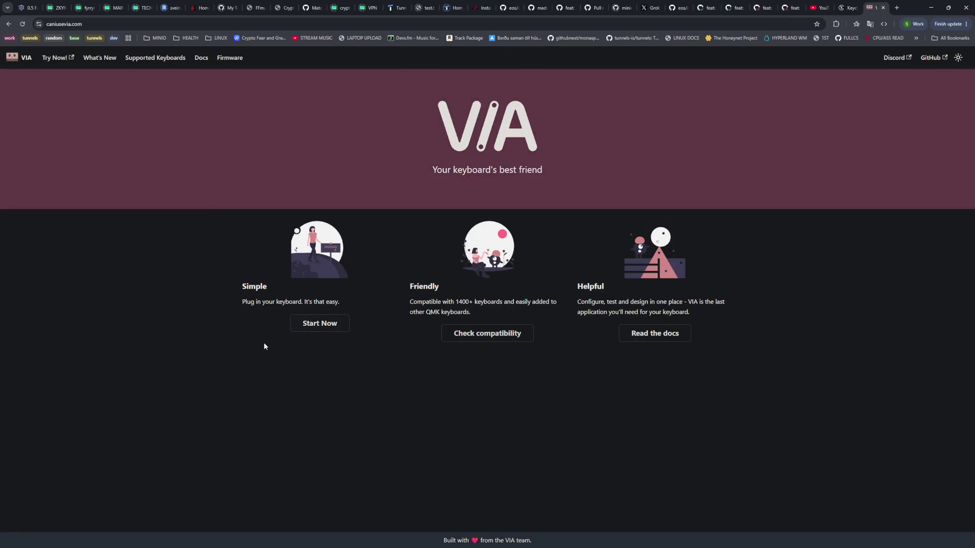
pyautogui.click(319, 325)
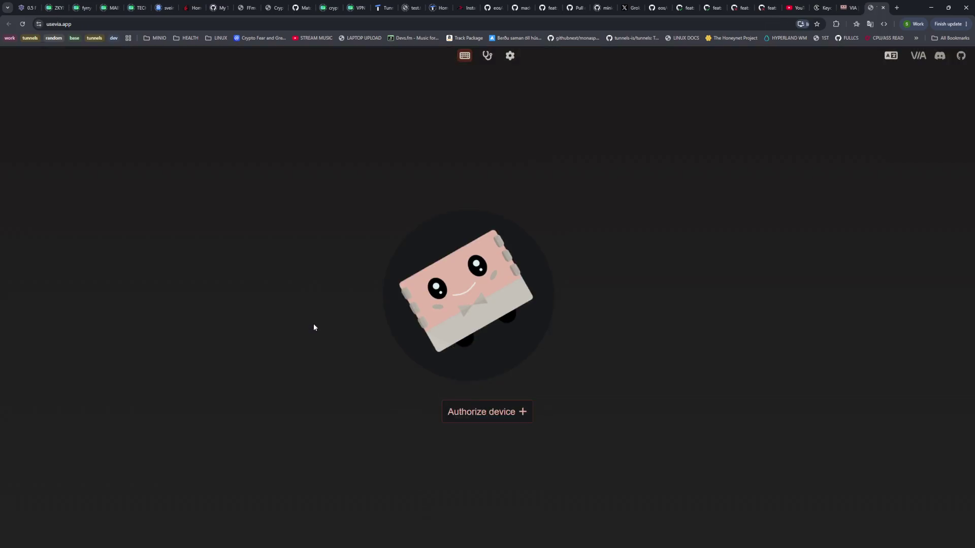
pyautogui.click(495, 411)
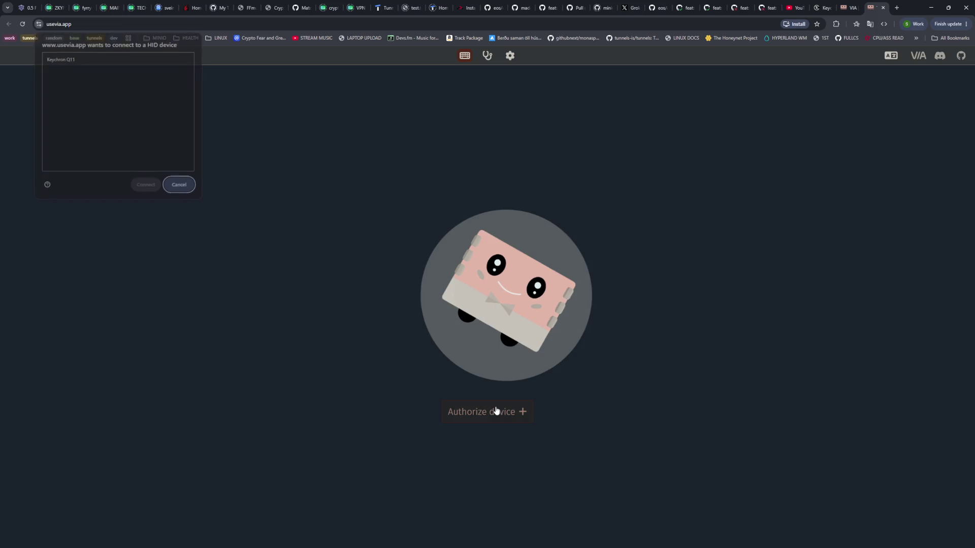
pyautogui.click(85, 58)
pyautogui.click(147, 186)
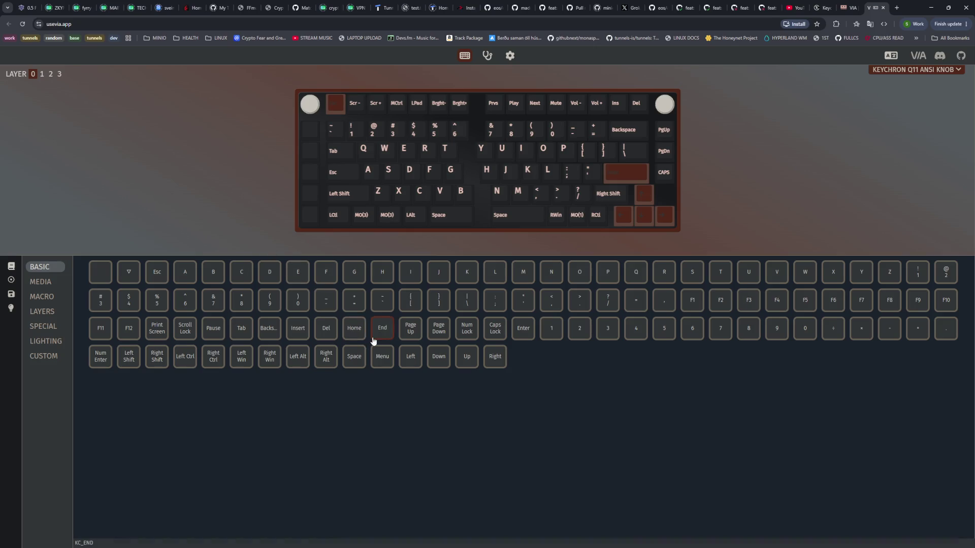
# - Zoom the VIA view in and switch to the Q11's layer 1 keymap with F1–F12 and arrows
pyautogui.hotkey('ctrl', '+')
pyautogui.hotkey('ctrl', '+')
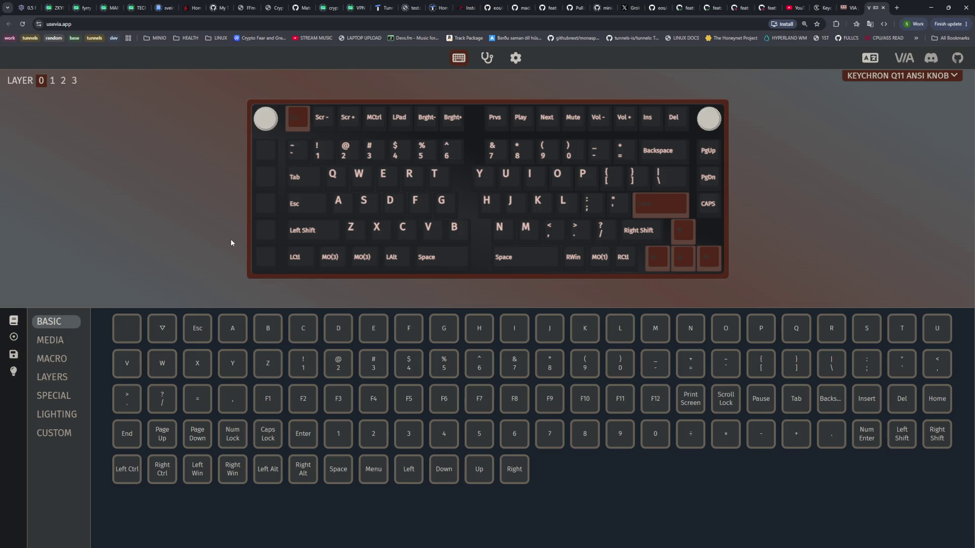
pyautogui.click(53, 81)
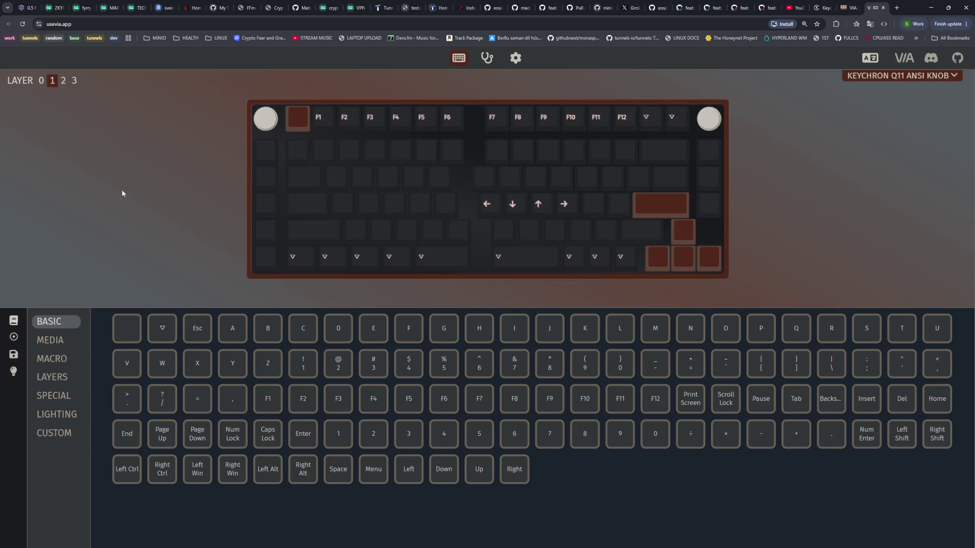
pyautogui.click(41, 83)
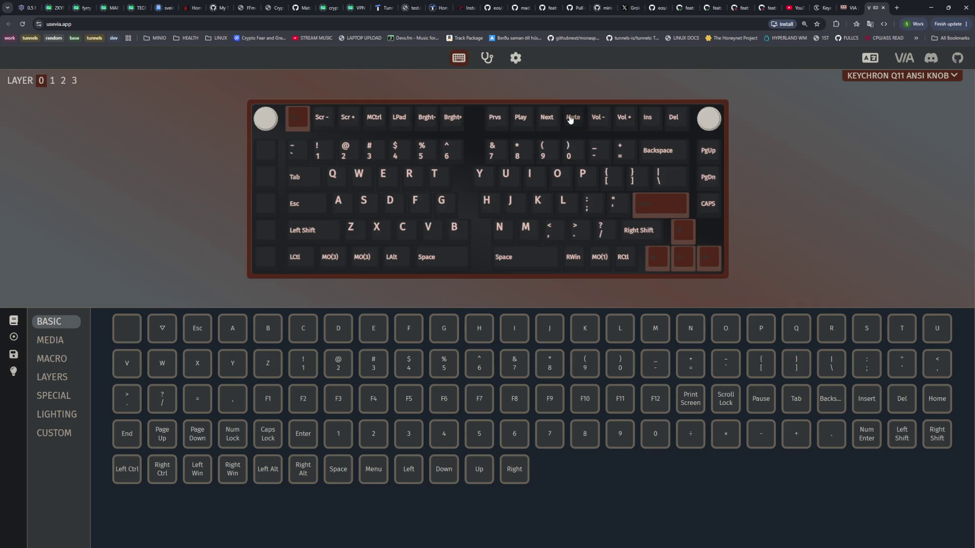
pyautogui.click(52, 81)
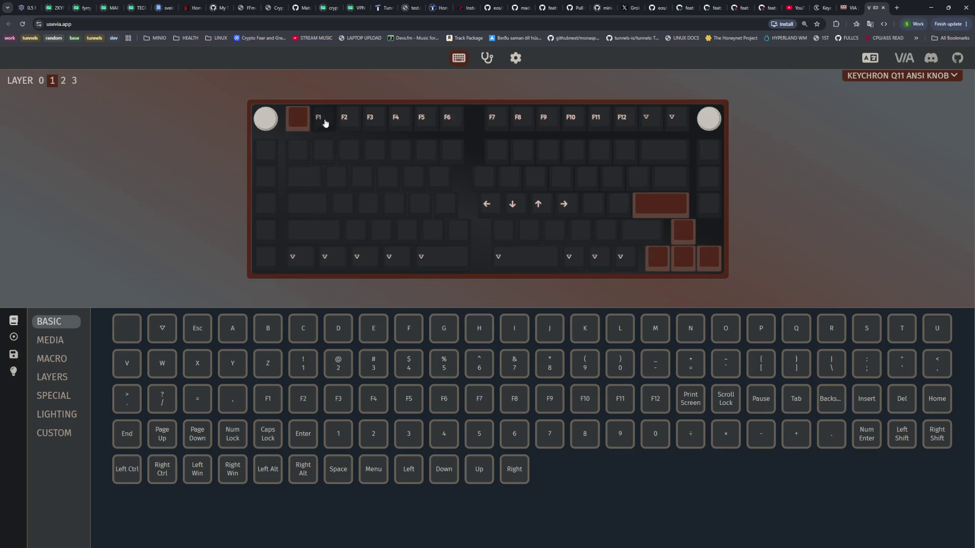
pyautogui.click(41, 81)
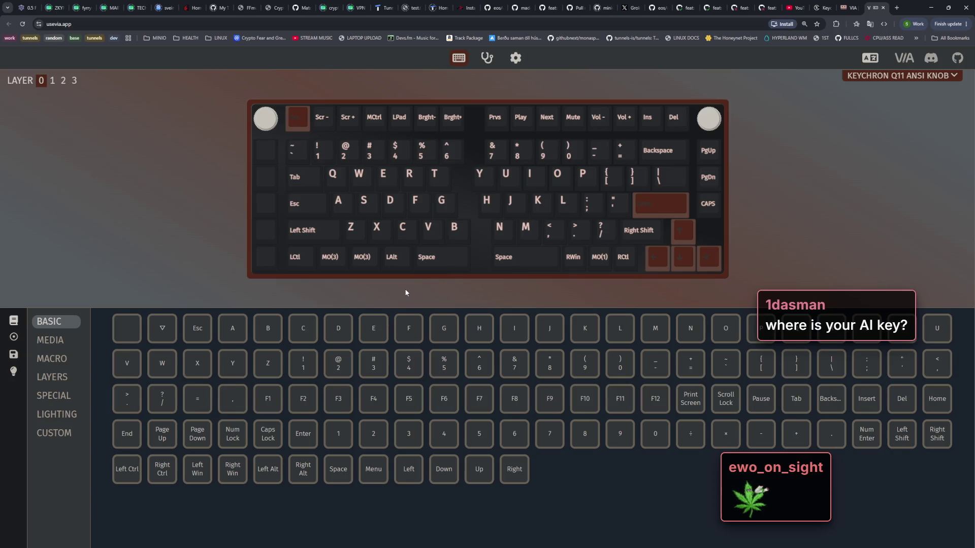
pyautogui.click(267, 125)
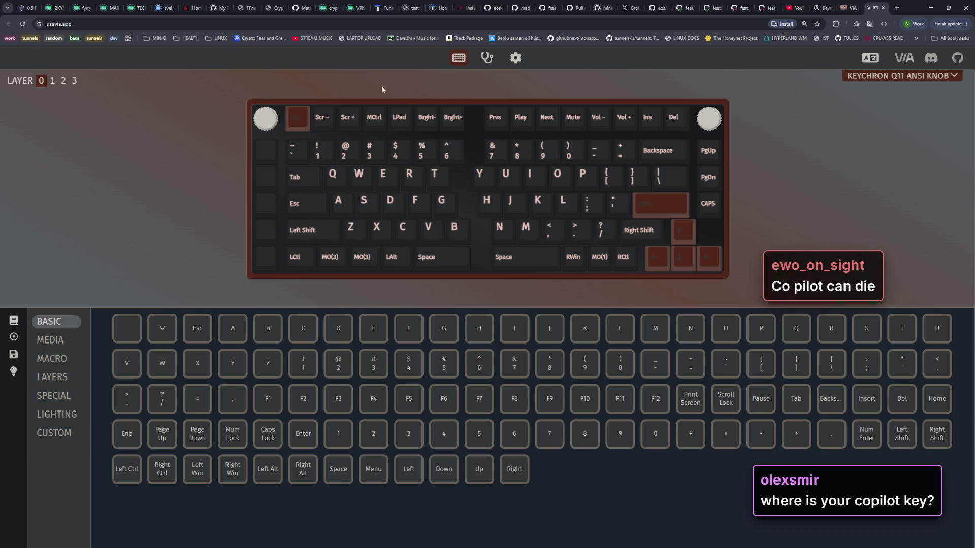
pyautogui.click(53, 80)
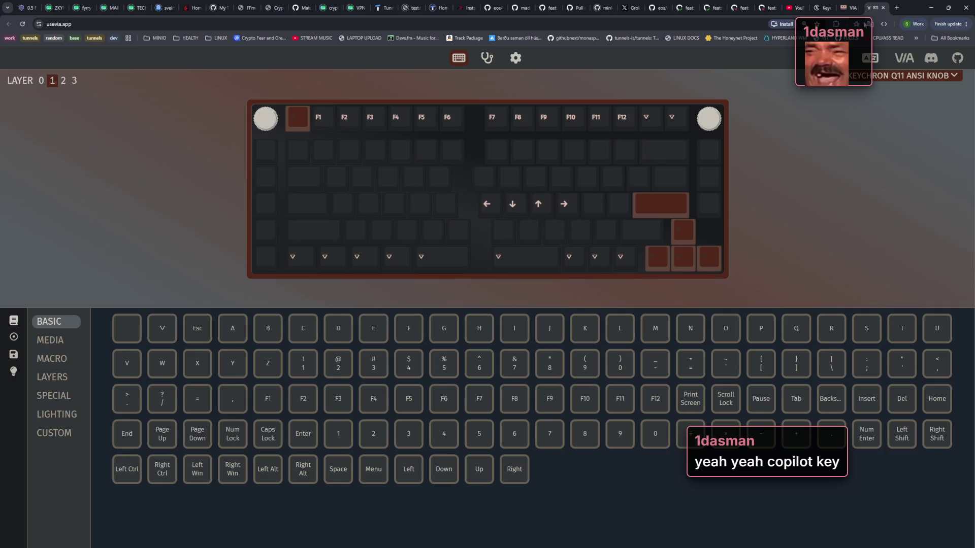
pyautogui.click(904, 57)
# - Close VIA and open the Q11 Ultra 8K product page from the Split Keyboards collection
pyautogui.hotkey('ctrl', 'w')
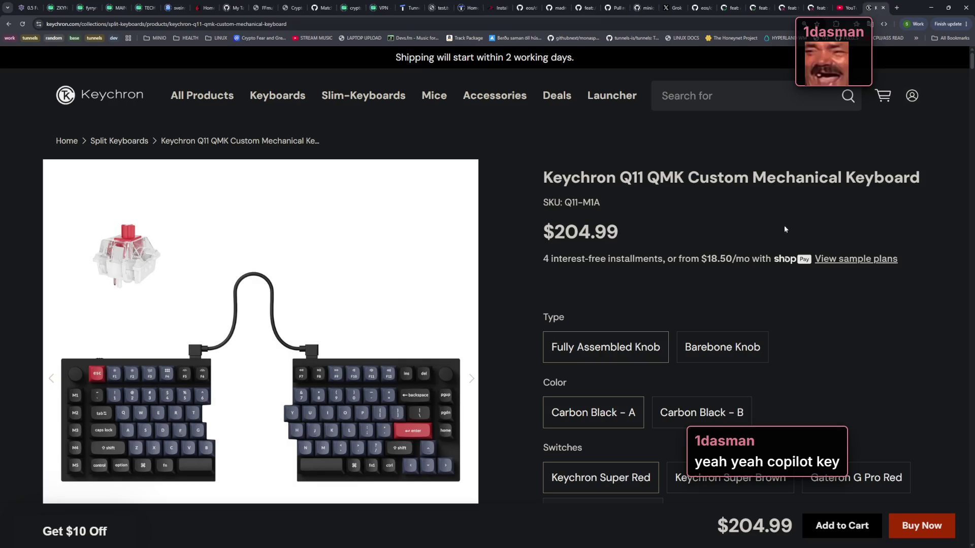
pyautogui.hotkey('alt', 'Left')
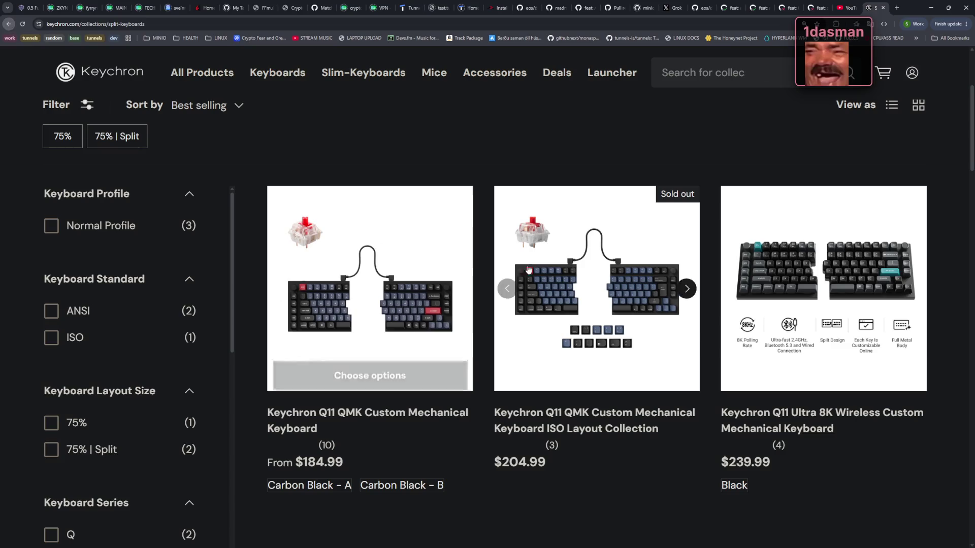
pyautogui.click(830, 273)
pyautogui.scroll(-2, 659, 277)
pyautogui.scroll(4, 644, 269)
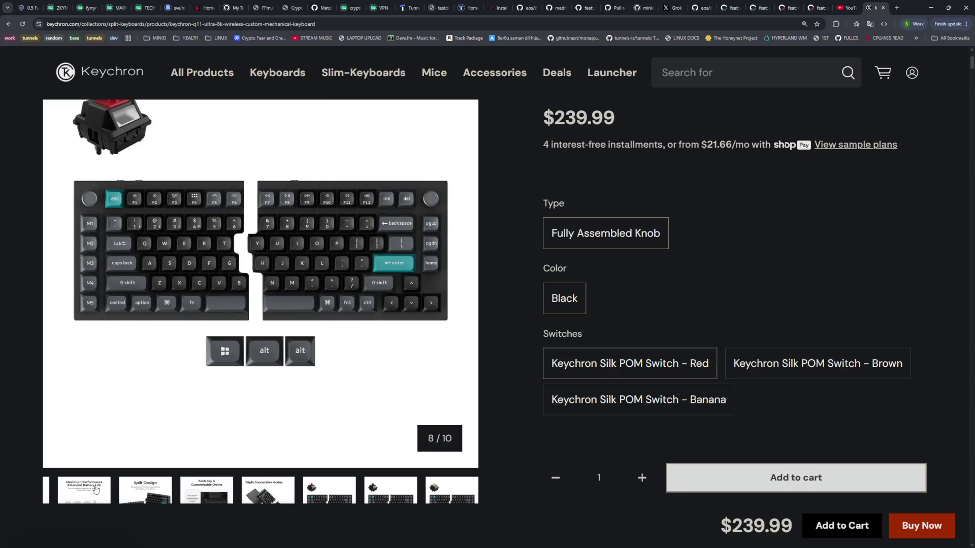
# - Browse the Q11 Ultra 8K gallery photos, ending on the 8KHz polling rate image
pyautogui.click(96, 489)
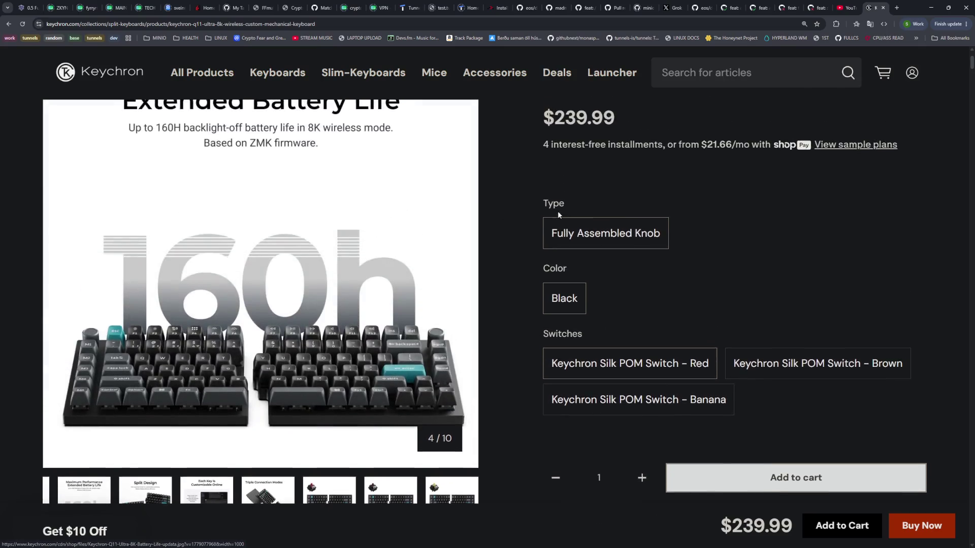
pyautogui.scroll(3, 558, 211)
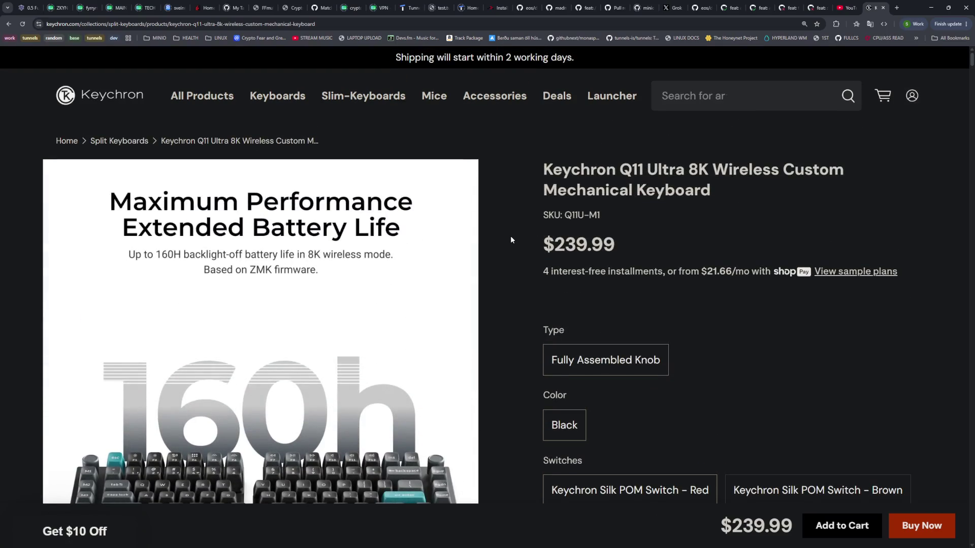
pyautogui.scroll(-5, 510, 240)
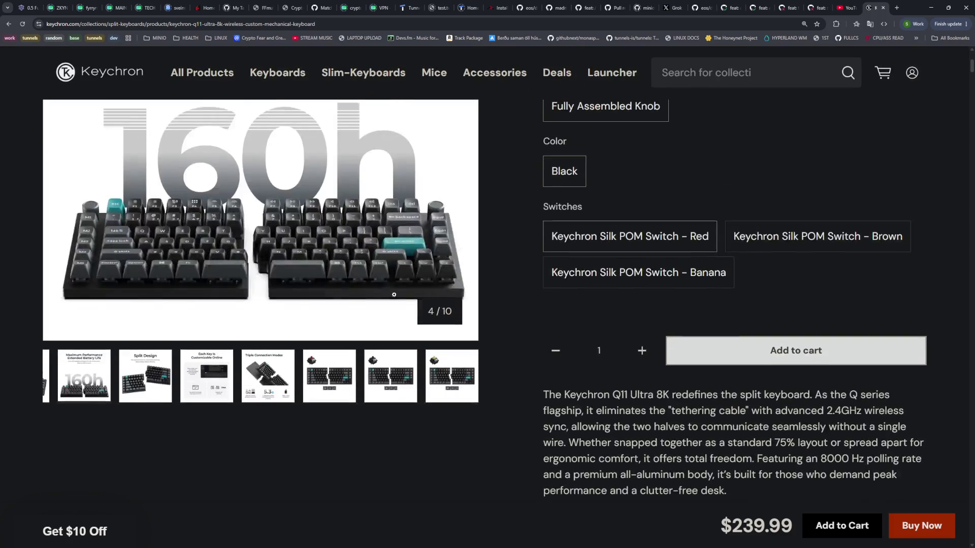
pyautogui.click(75, 367)
pyautogui.click(47, 369)
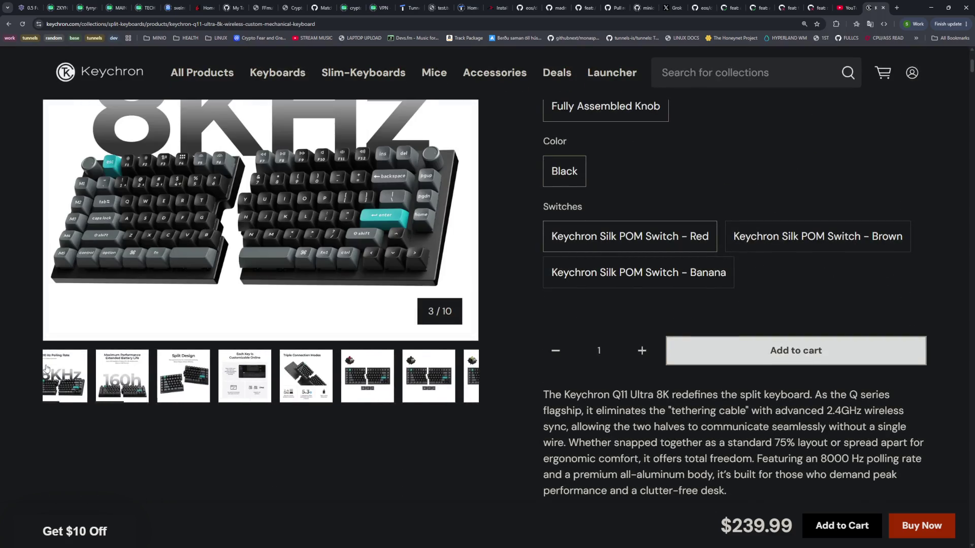
pyautogui.scroll(4, 340, 339)
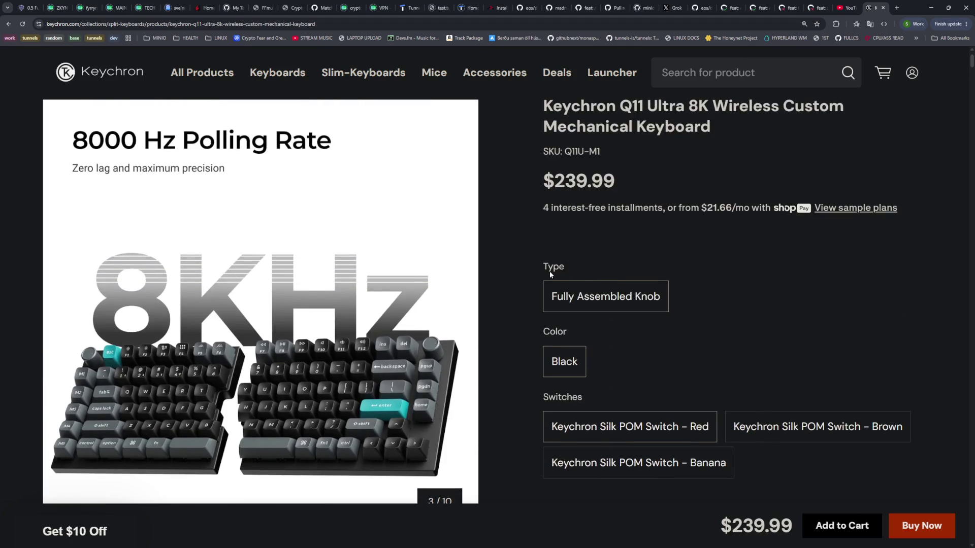
pyautogui.moveTo(247, 164)
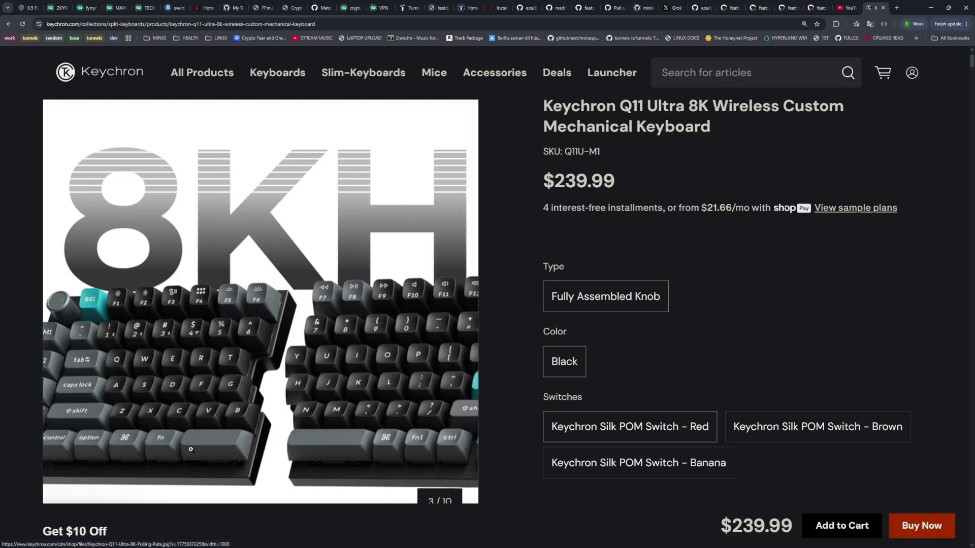
pyautogui.scroll(-3, 805, 334)
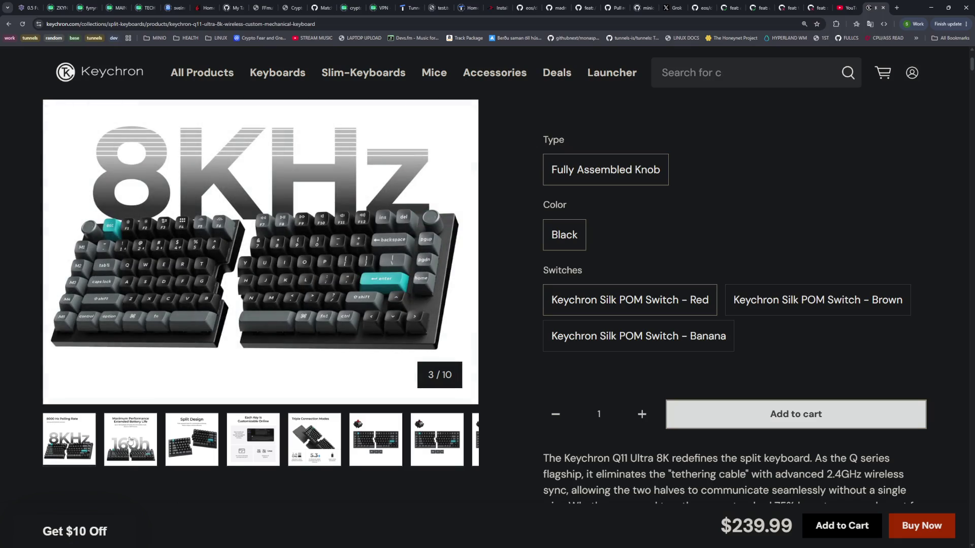
# - Show the 8/10 gallery photo of the split layout with spare Windows and alt keycaps
pyautogui.click(381, 441)
pyautogui.scroll(1, 509, 345)
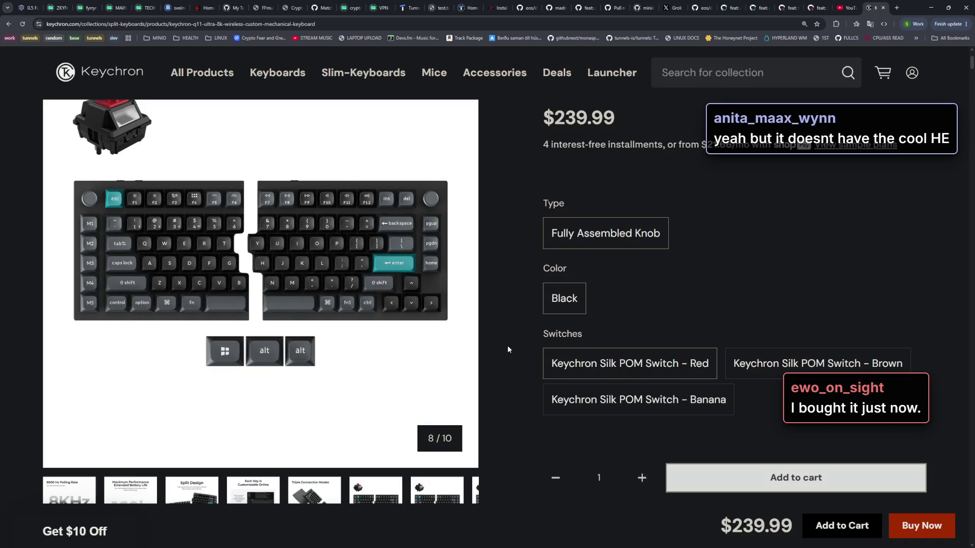
pyautogui.scroll(1, 507, 349)
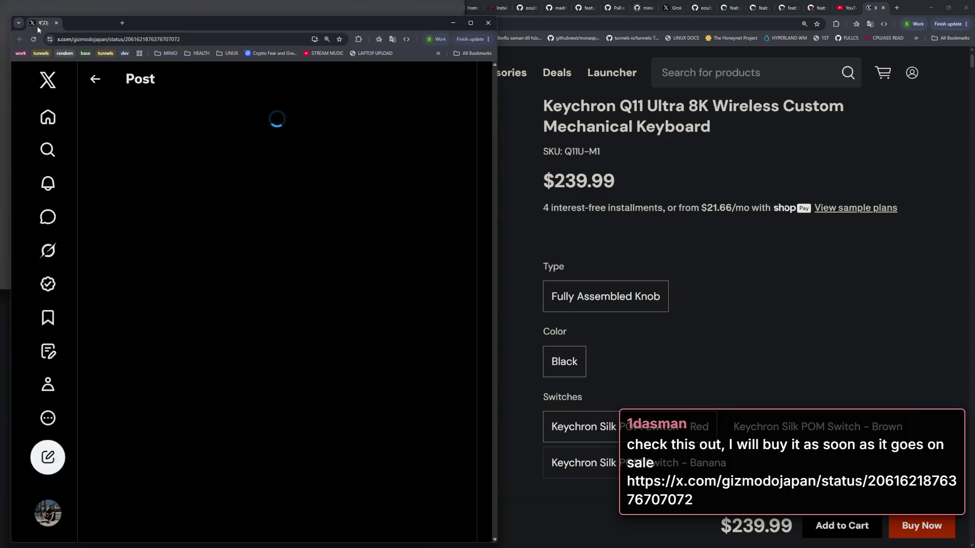
# - View the first keyboard photo of the Gizmodo Japan post full size, then close it
pyautogui.scroll(-2, 474, 251)
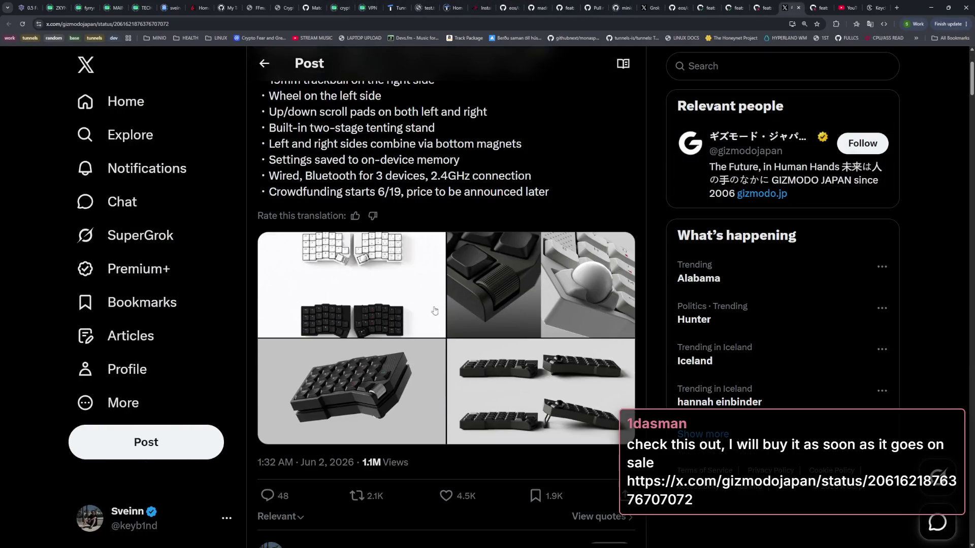
pyautogui.click(381, 305)
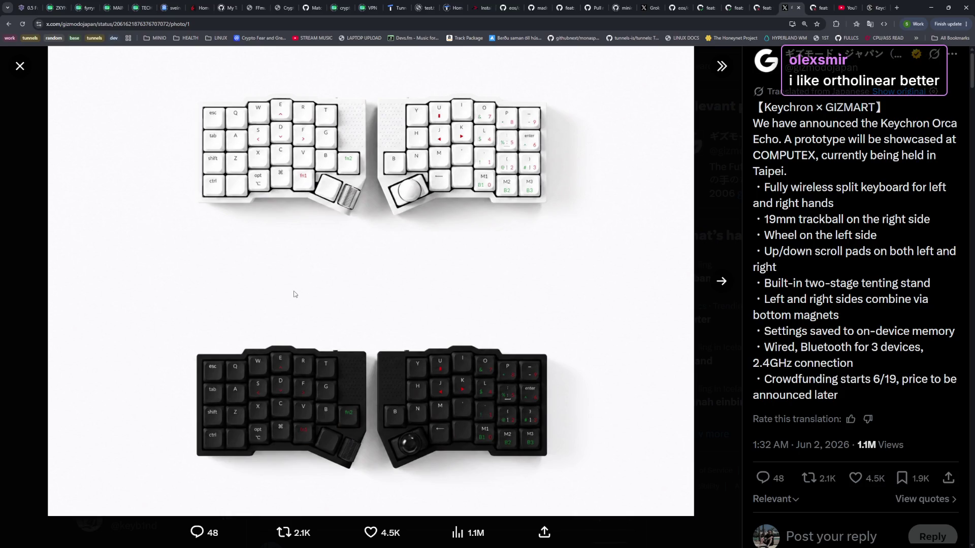
pyautogui.click(20, 67)
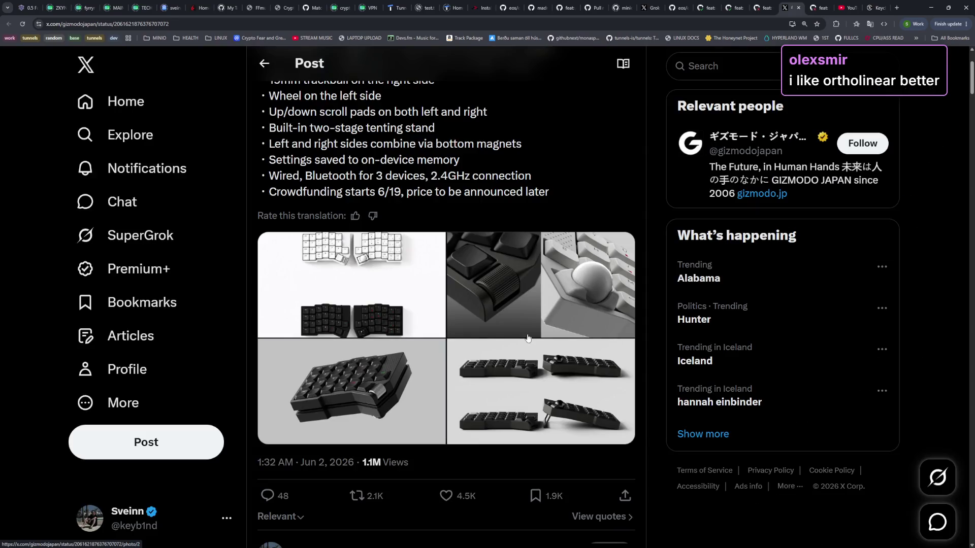
# - Scroll through the post's replies and return to the home timeline
pyautogui.scroll(-2, 470, 295)
pyautogui.scroll(5, 475, 295)
pyautogui.scroll(-9, 479, 295)
pyautogui.scroll(-3, 481, 295)
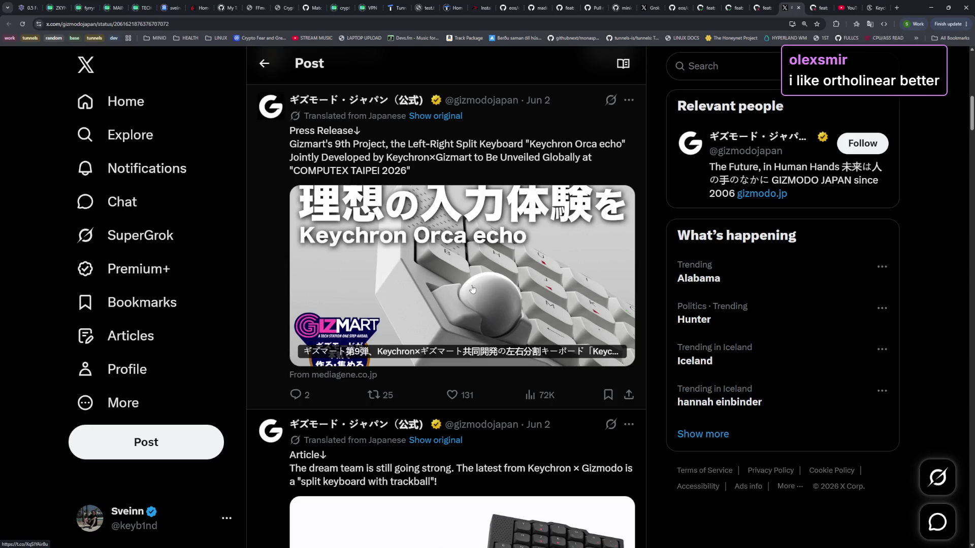
pyautogui.scroll(-5, 471, 287)
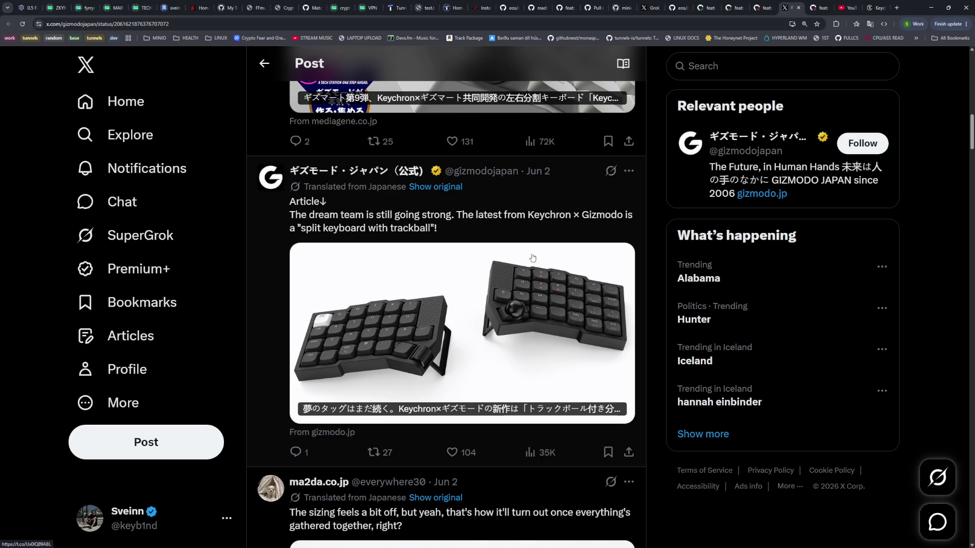
pyautogui.click(142, 103)
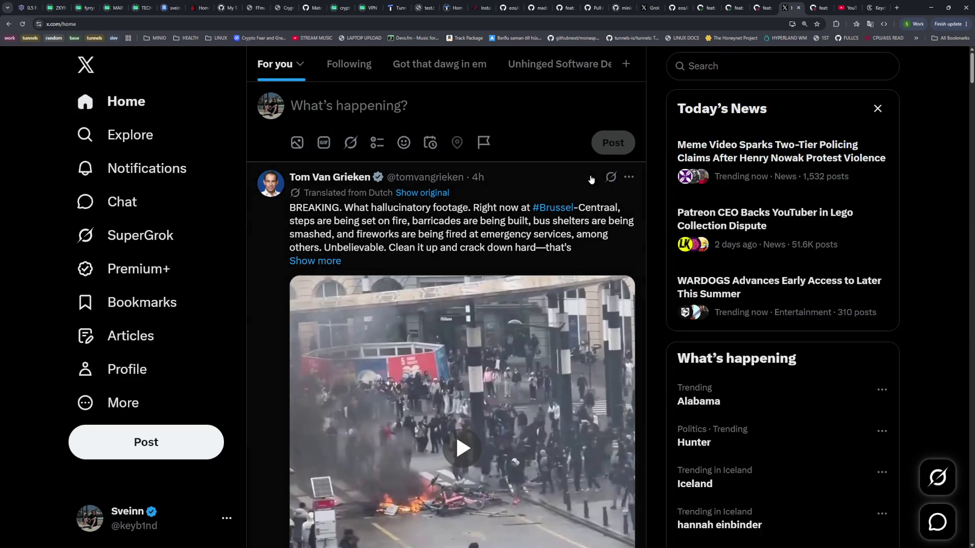
# - Scroll the For You feed and expand the full text of the Brussels riot post
pyautogui.scroll(-2, 579, 184)
pyautogui.scroll(-2, 401, 161)
pyautogui.scroll(2, 366, 154)
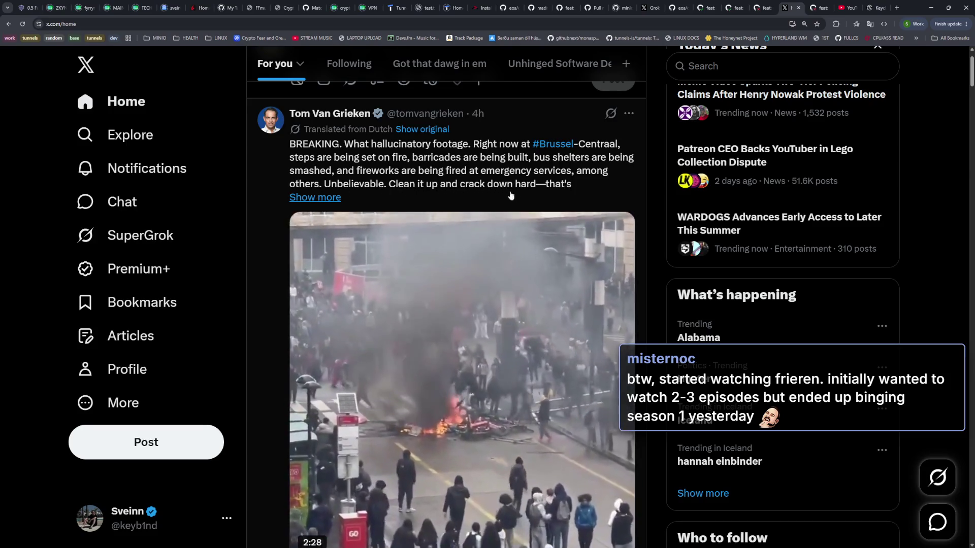
pyautogui.scroll(-1, 507, 197)
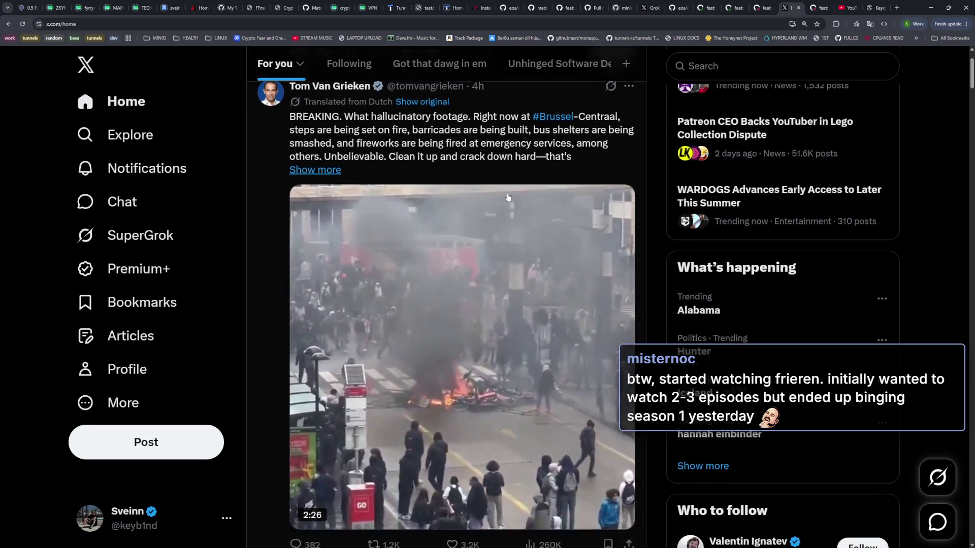
pyautogui.scroll(-1, 508, 197)
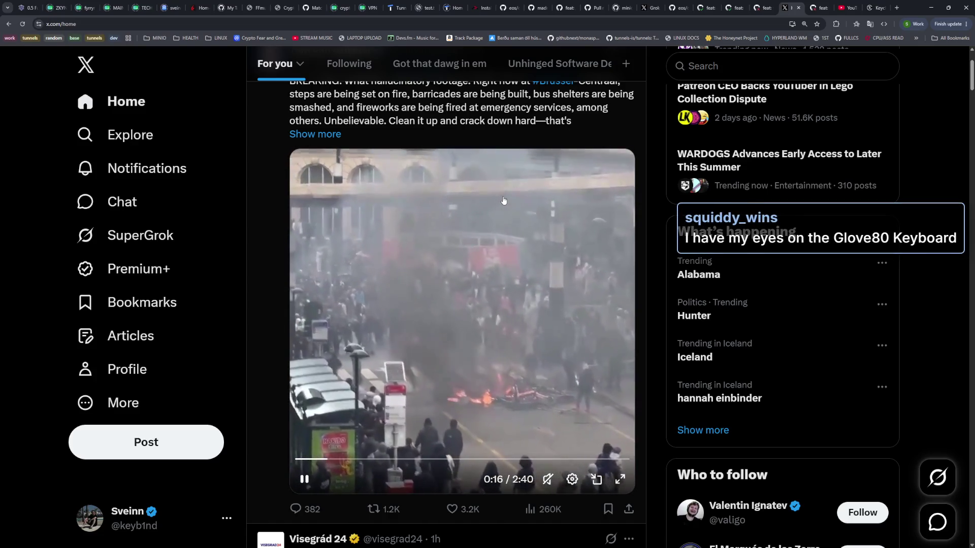
pyautogui.click(314, 134)
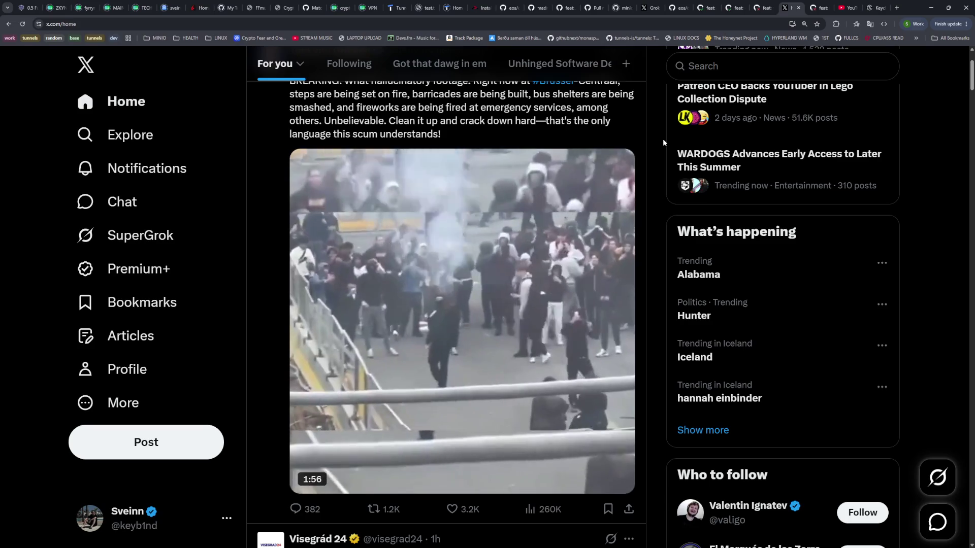
# - Open the Brussels riot video post on its own page and scroll down to its replies
pyautogui.scroll(3, 662, 138)
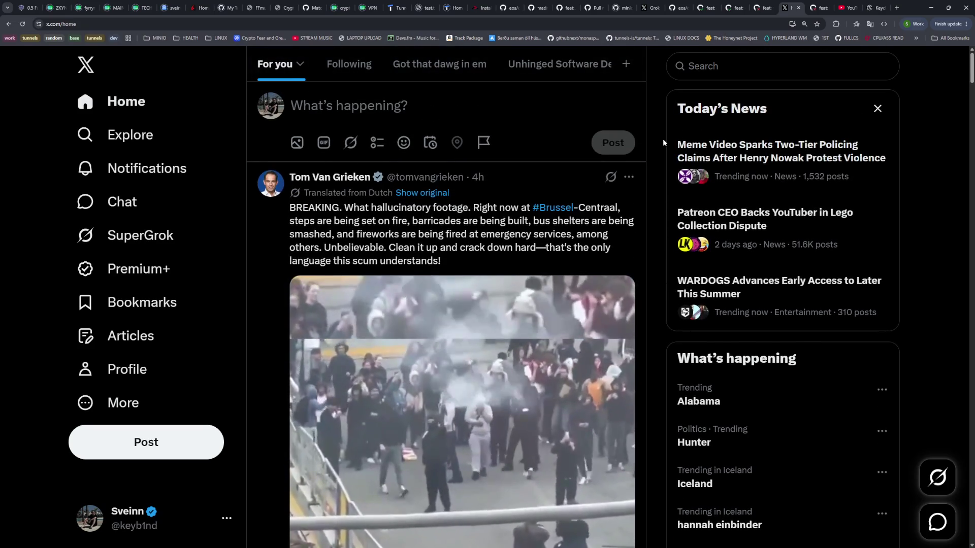
pyautogui.scroll(-3, 662, 140)
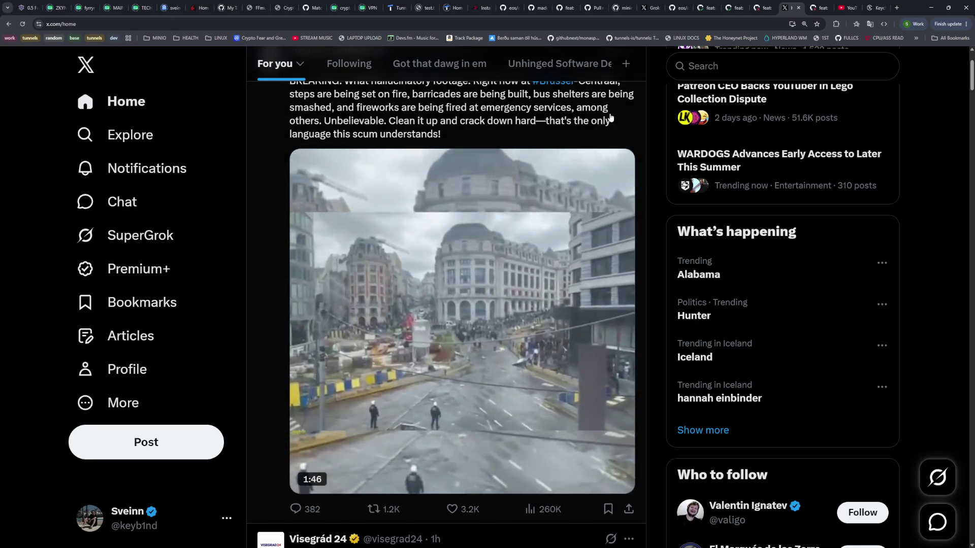
pyautogui.click(531, 216)
pyautogui.scroll(-6, 531, 215)
pyautogui.scroll(-5, 424, 351)
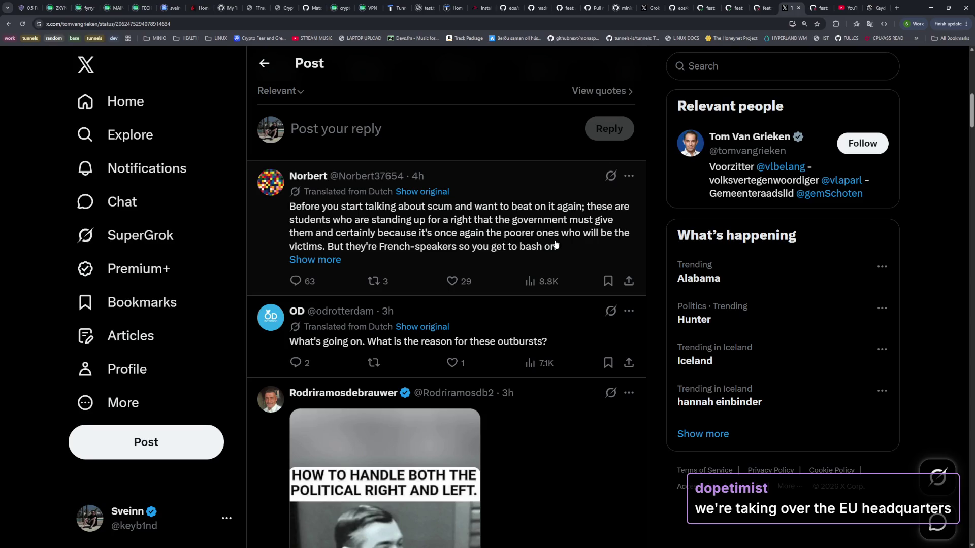
# - Open the reply about the outbursts and select its line about French-language education cuts
pyautogui.moveTo(340, 214); pyautogui.dragTo(466, 242)
pyautogui.scroll(-3, 460, 274)
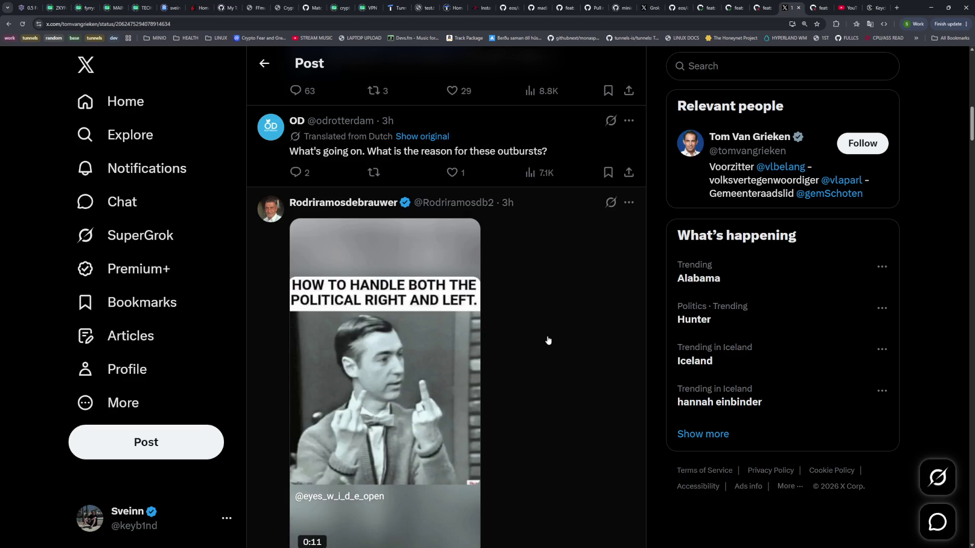
pyautogui.click(516, 142)
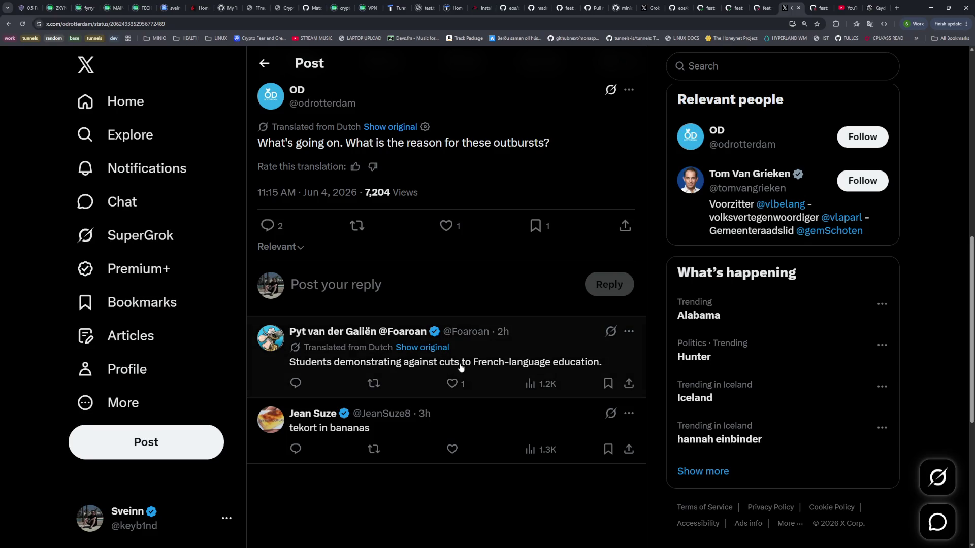
pyautogui.moveTo(601, 365); pyautogui.dragTo(304, 366)
pyautogui.click(291, 376)
pyautogui.tripleClick(292, 373)
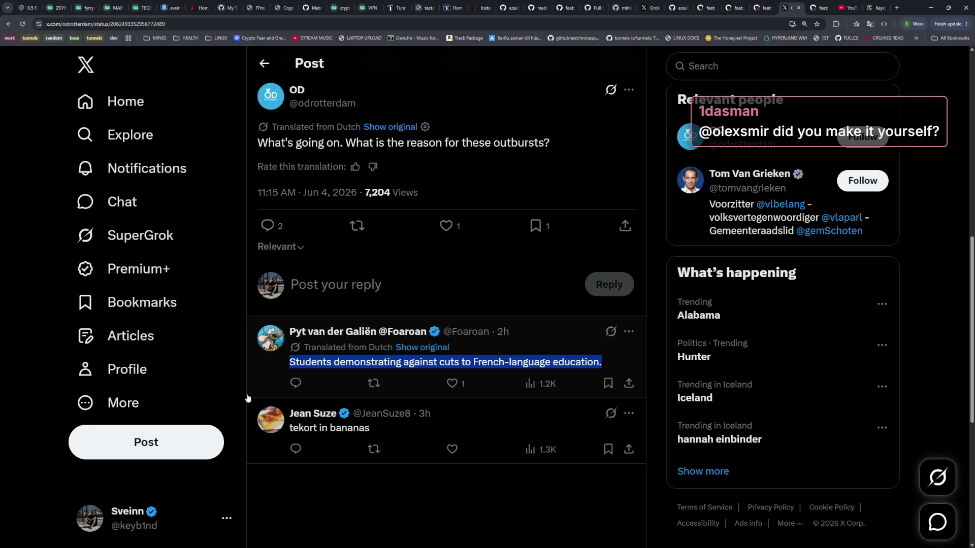
# - Go back to the riot post, return to the home feed, and close the X tab
pyautogui.click(9, 24)
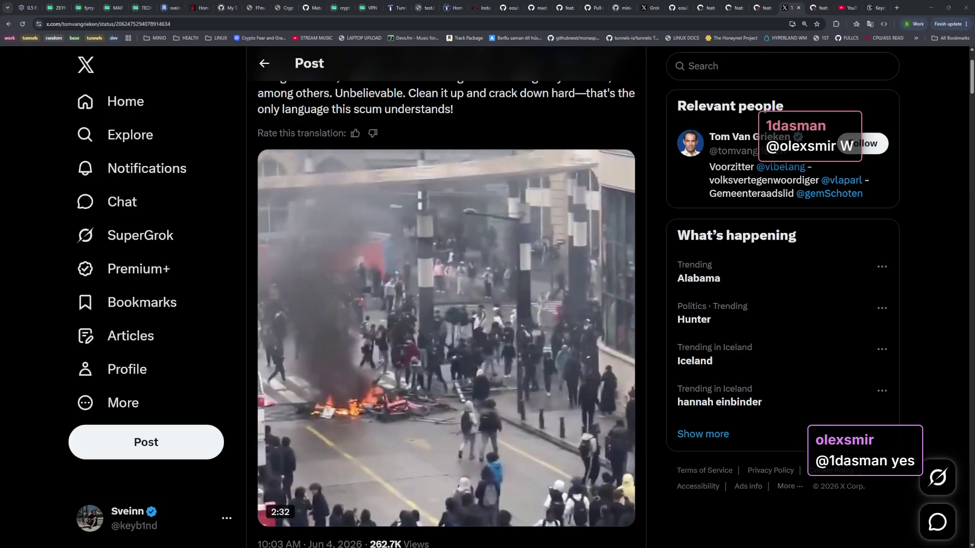
pyautogui.click(167, 103)
pyautogui.hotkey('ctrl', 'w')
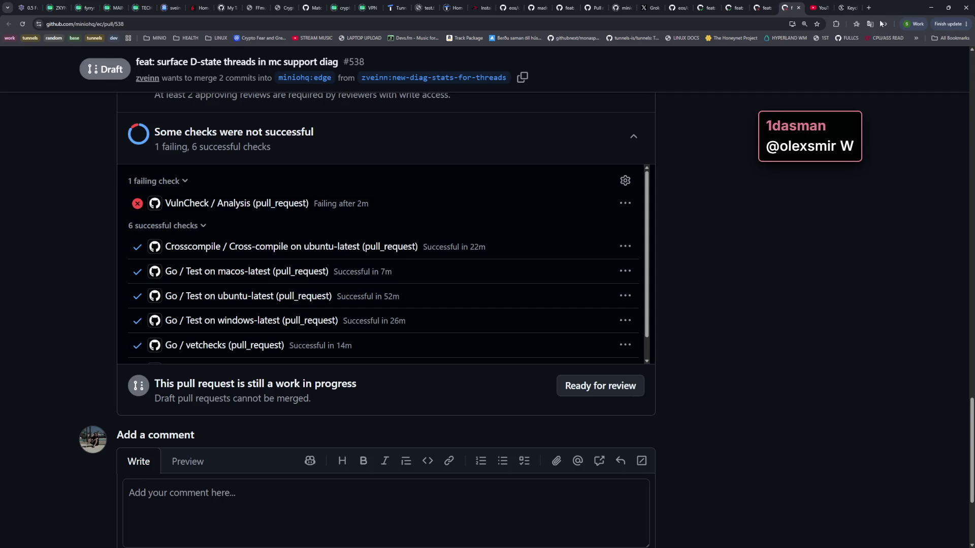
# - Search Google for 'glove80 keyboard' from the Keychron tab
pyautogui.click(847, 8)
pyautogui.click(765, 25)
pyautogui.write('glove8')
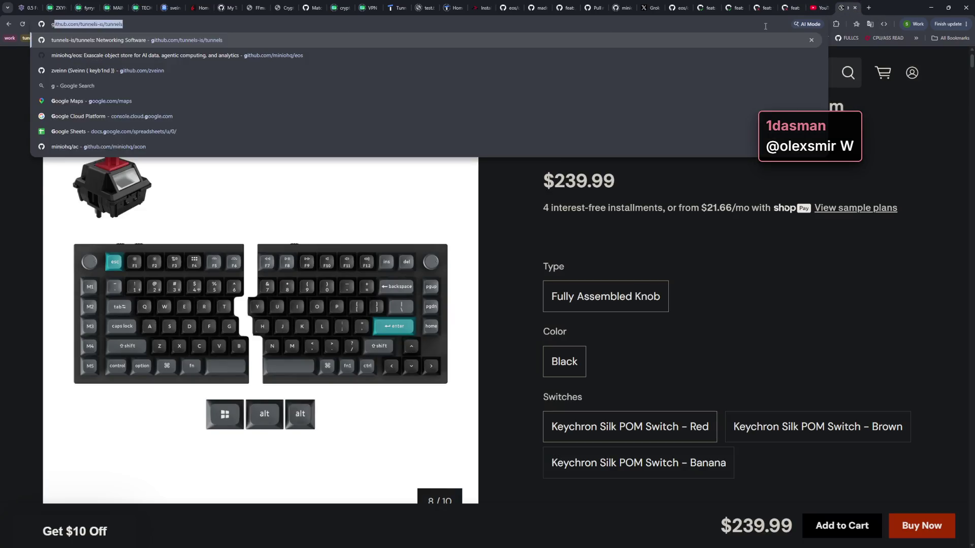
pyautogui.write('0 key')
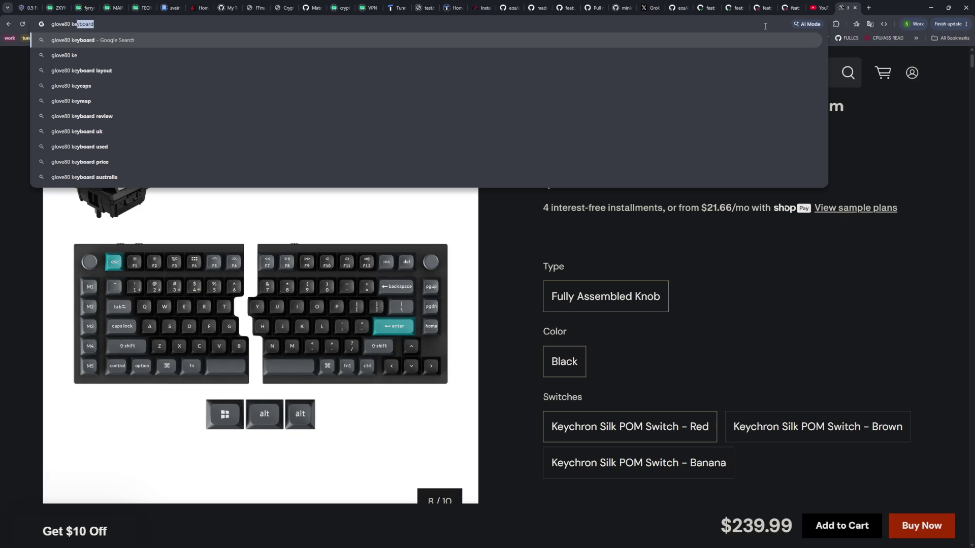
pyautogui.press('Return')
# - Open the MoErgo search result and go to its Glove80 product page
pyautogui.click(250, 195)
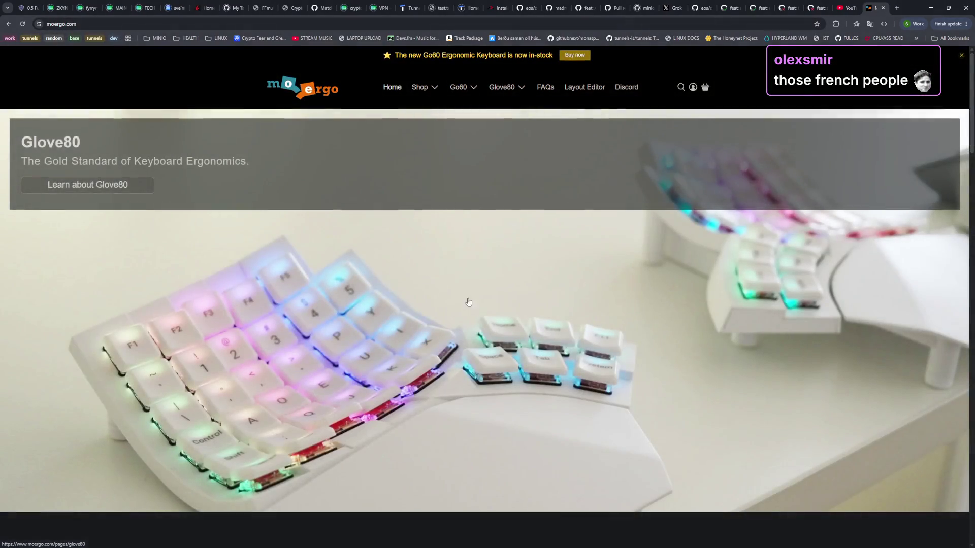
pyautogui.scroll(-3, 466, 305)
pyautogui.scroll(3, 518, 300)
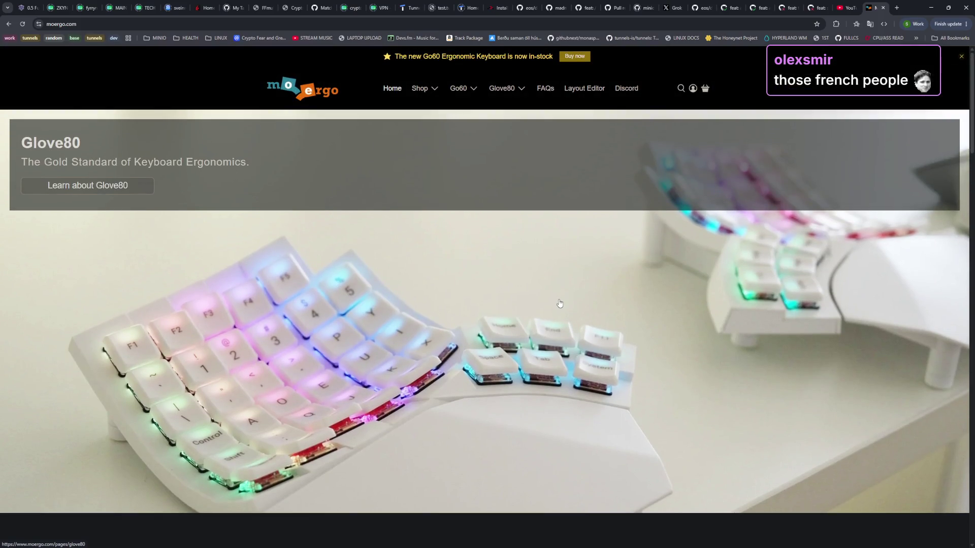
pyautogui.keyDown('ctrl'); pyautogui.scroll(-1, 520, 303); pyautogui.keyUp('ctrl')
pyautogui.keyDown('ctrl'); pyautogui.scroll(1, 520, 302); pyautogui.keyUp('ctrl')
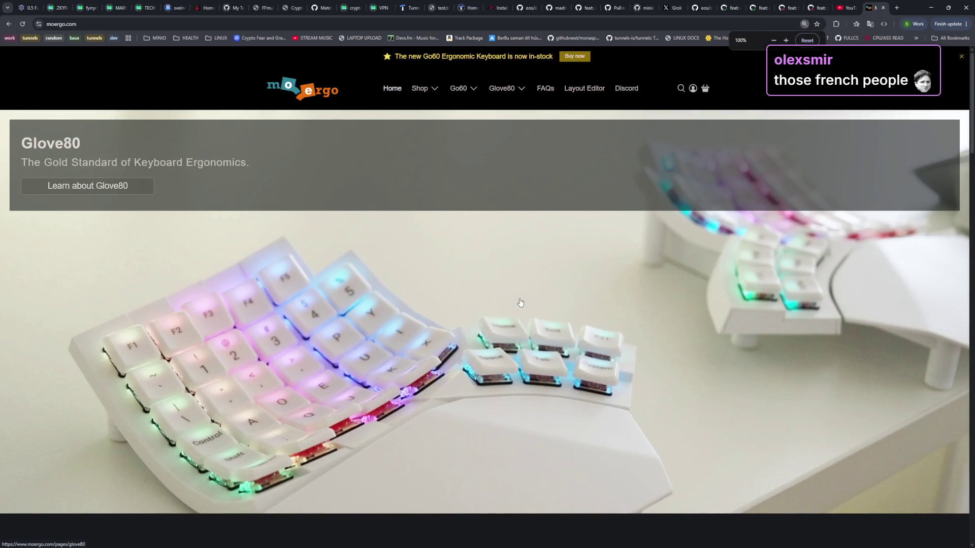
pyautogui.moveTo(503, 96)
pyautogui.click(517, 132)
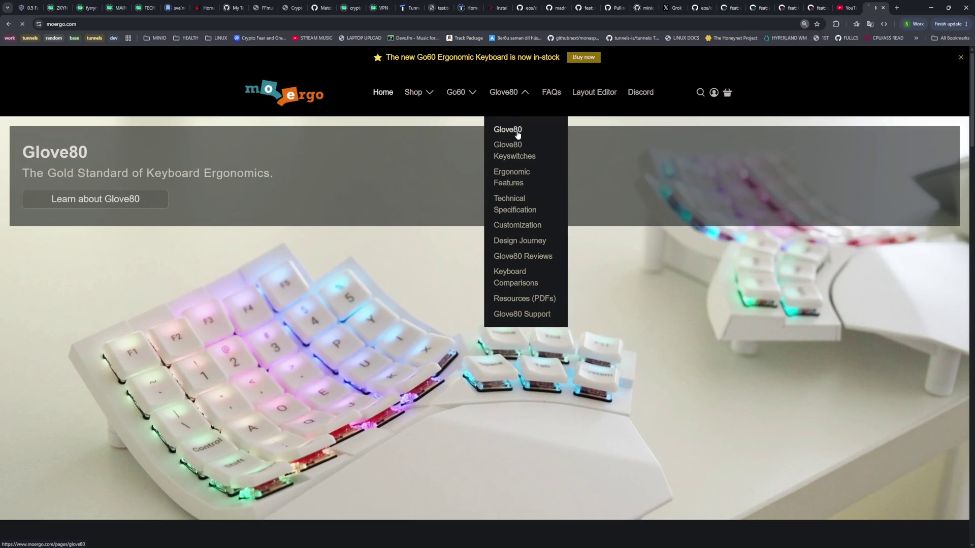
# - Read the Glove80 feature sections down to Any Layout, then close the MoErgo page
pyautogui.scroll(-3, 518, 278)
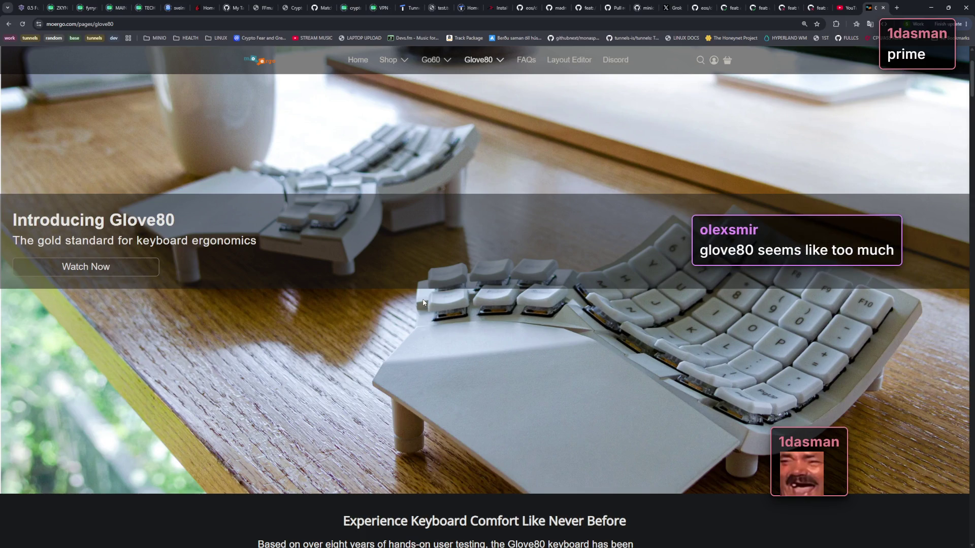
pyautogui.scroll(-10, 423, 301)
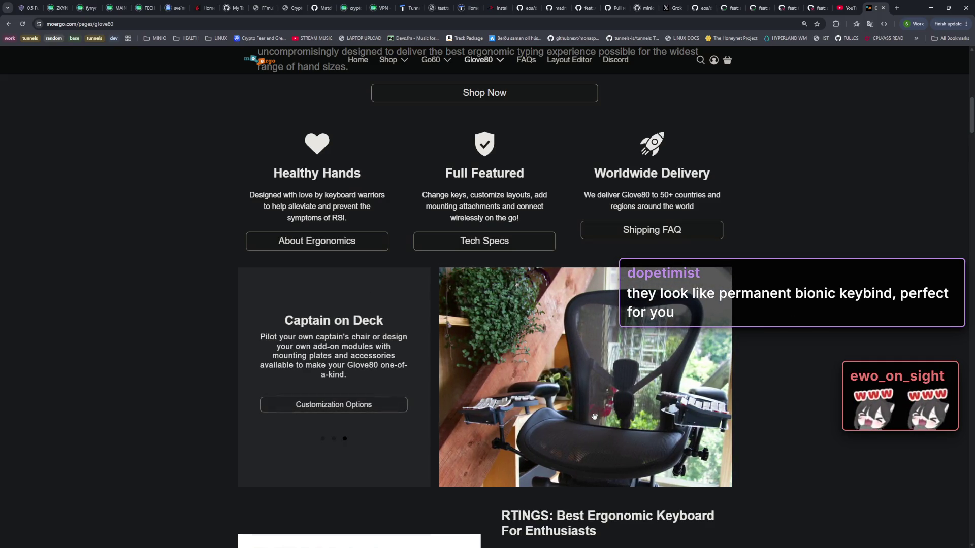
pyautogui.scroll(-3, 793, 320)
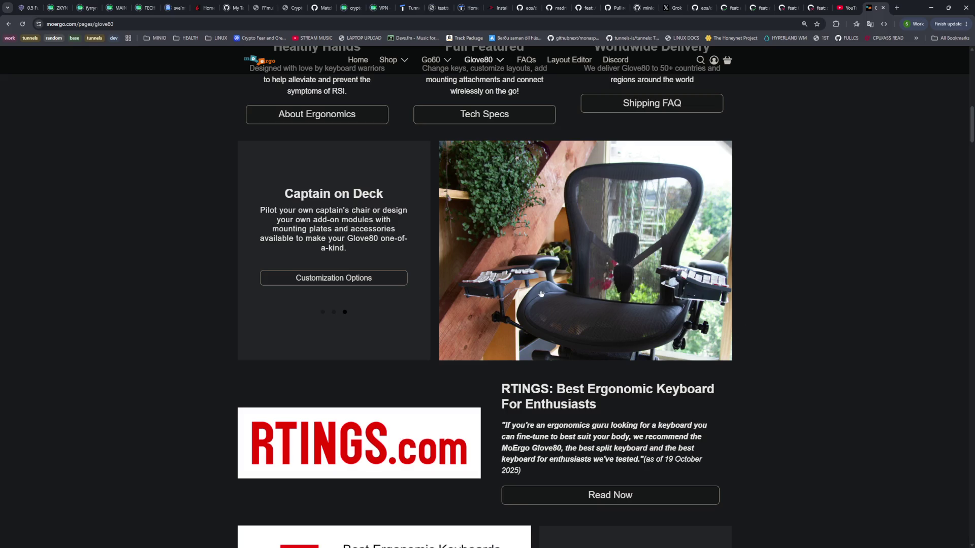
pyautogui.scroll(-10, 782, 386)
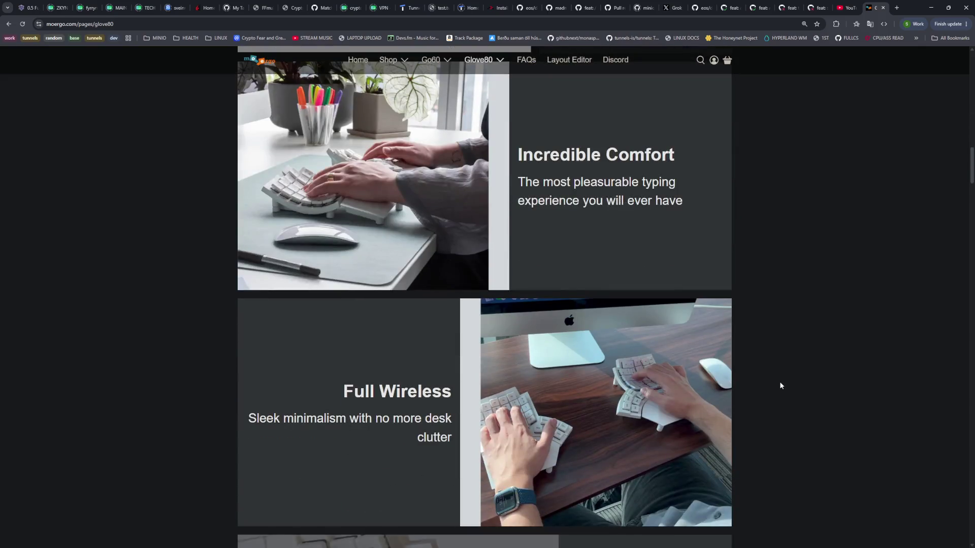
pyautogui.scroll(-3, 780, 386)
pyautogui.scroll(-4, 778, 378)
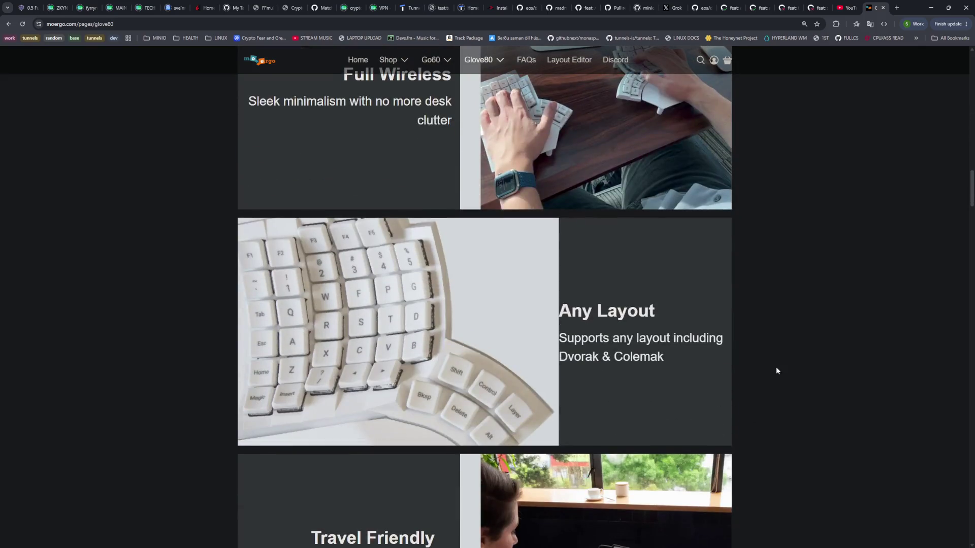
pyautogui.click(884, 7)
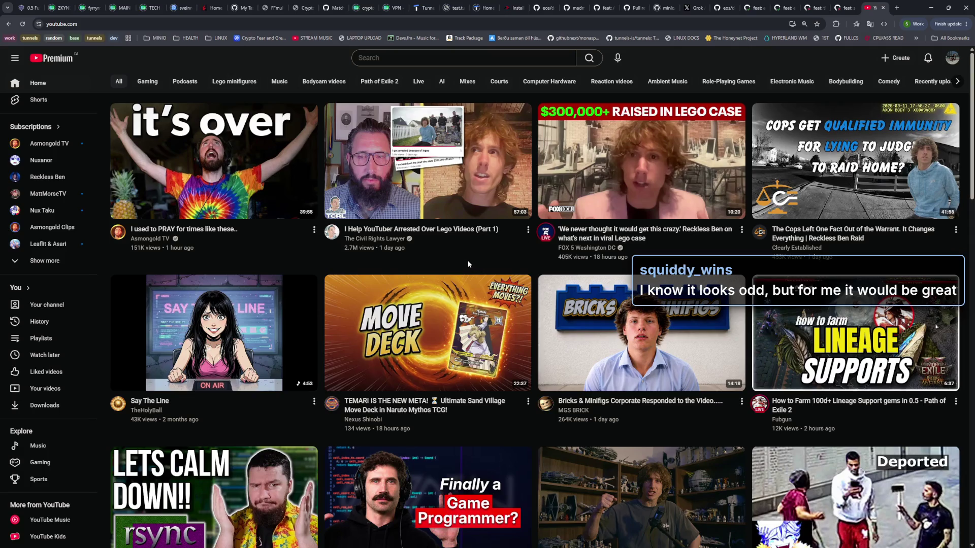
# - Visit The PrimeTime channel from Subscriptions, then leave YouTube for the crypto bot dashboard
pyautogui.click(53, 260)
pyautogui.click(49, 260)
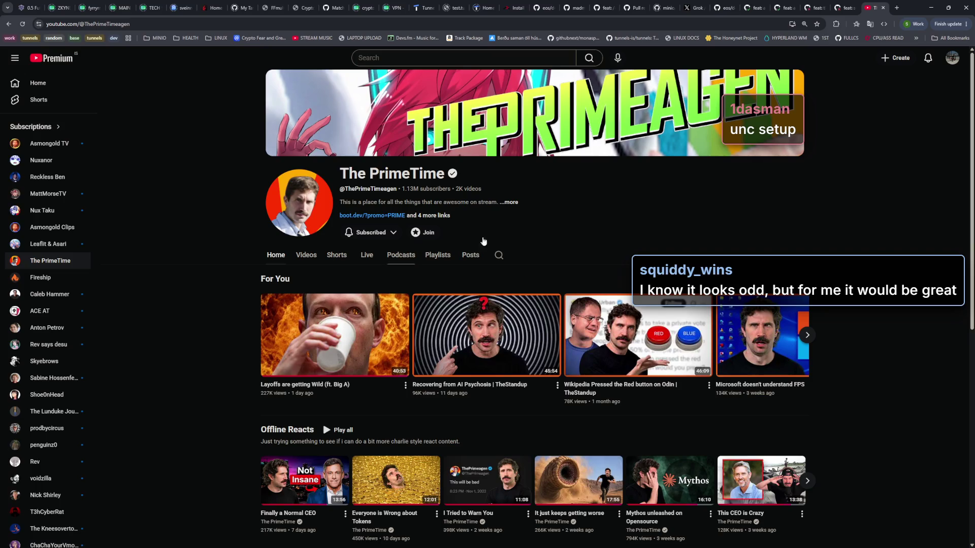
pyautogui.click(884, 8)
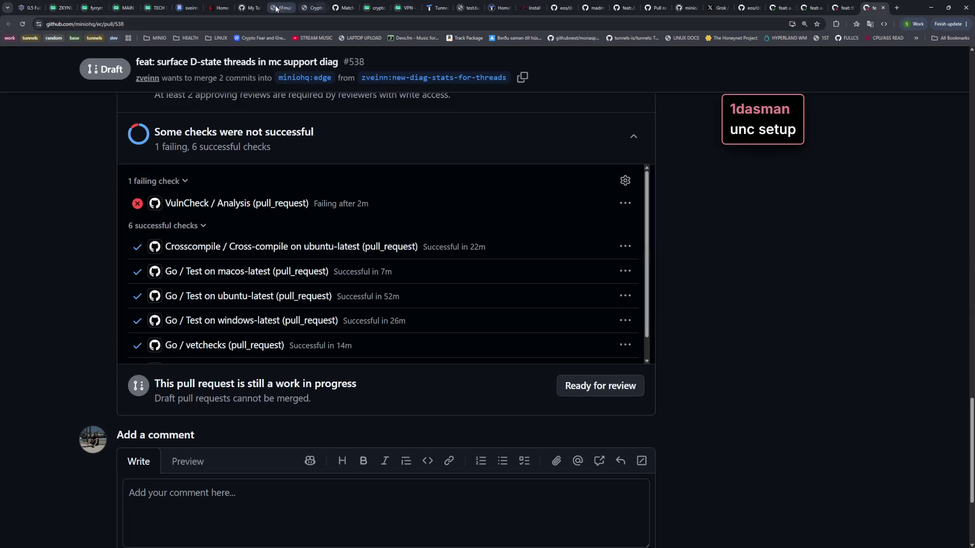
pyautogui.click(305, 9)
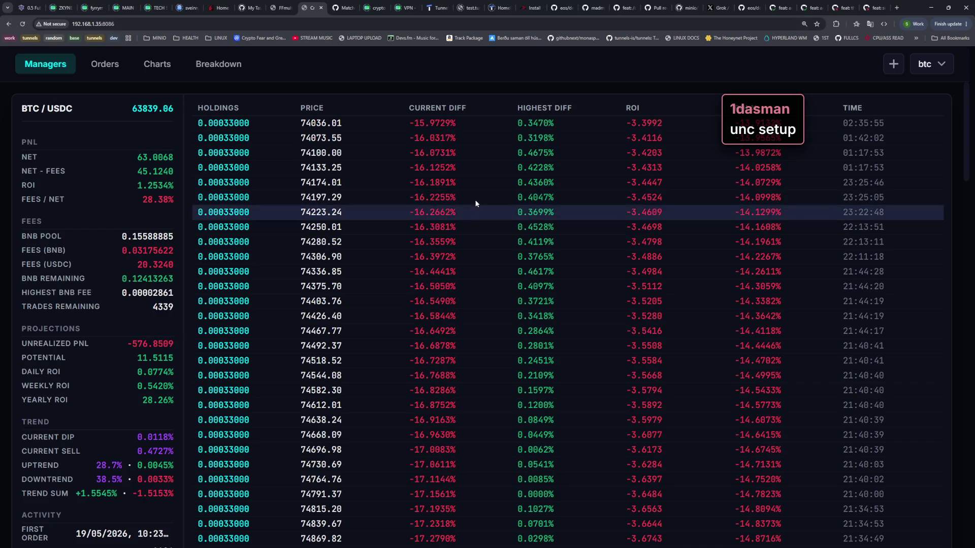
# - Switch the trading dashboard from the btc bot instance to the sol bot
pyautogui.scroll(-20, 473, 206)
pyautogui.scroll(20, 543, 242)
pyautogui.click(932, 63)
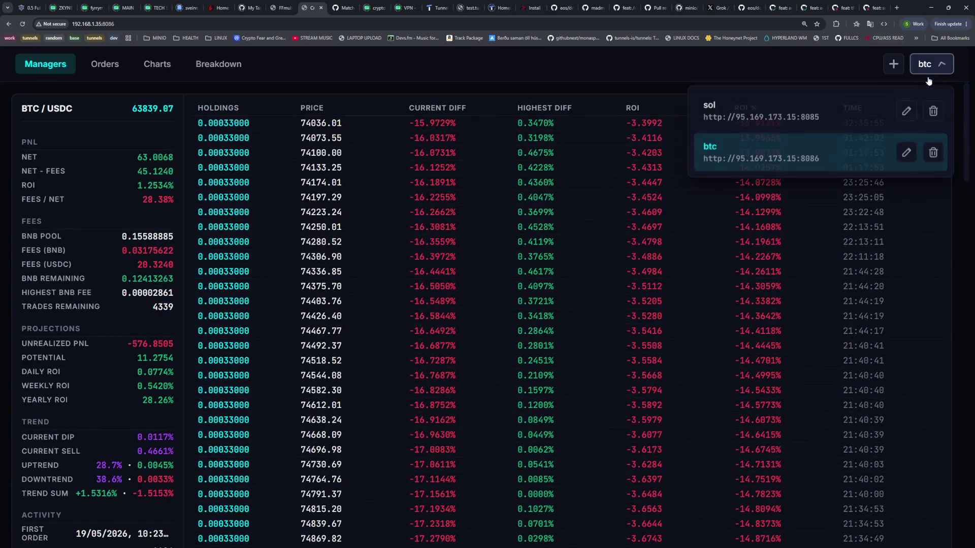
pyautogui.click(852, 114)
# - Look over the SOL/USDC orders table, then bring up the SOL price chart
pyautogui.scroll(-5, 618, 315)
pyautogui.scroll(-10, 608, 313)
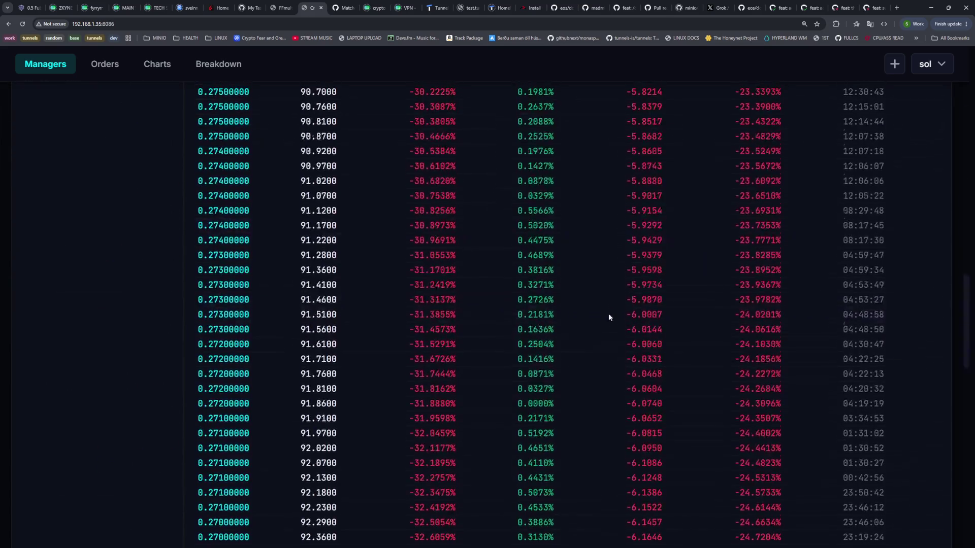
pyautogui.moveTo(414, 521); pyautogui.dragTo(456, 519)
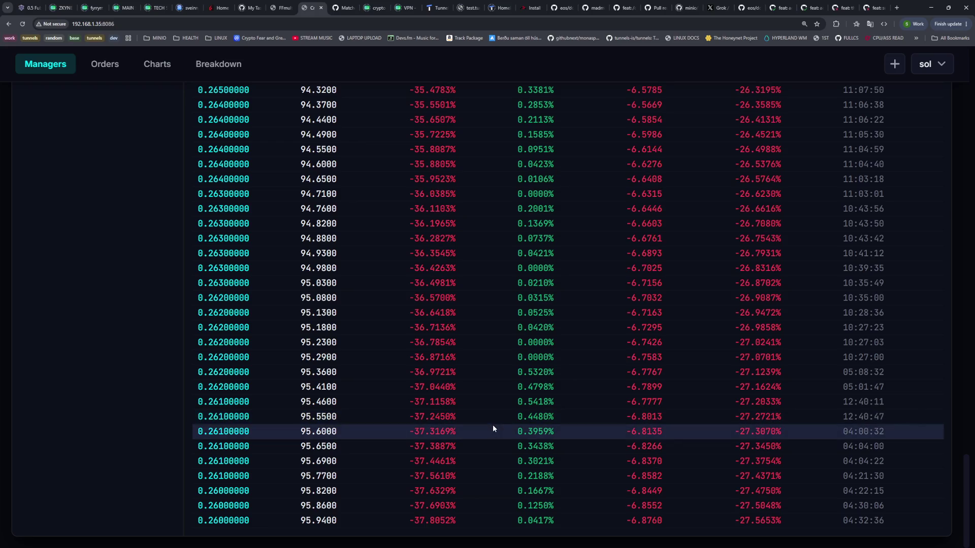
pyautogui.scroll(15, 489, 427)
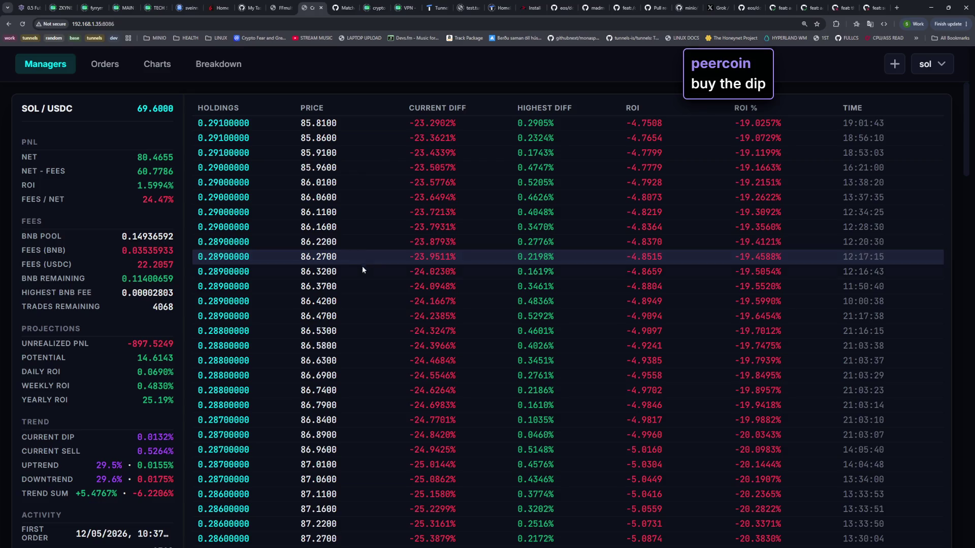
pyautogui.click(175, 64)
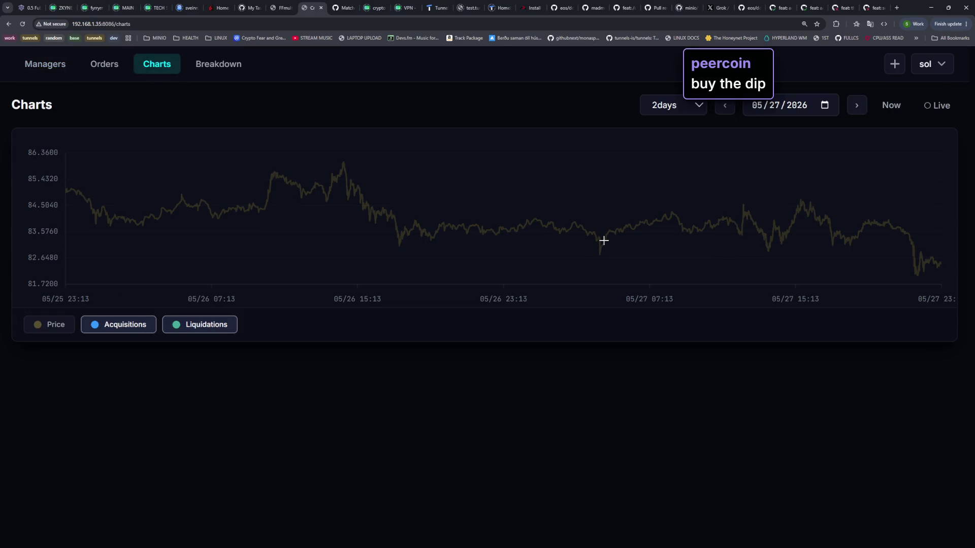
# - Show two weeks of SOL prices zoomed into 05/31–06/02, then return to the managers table
pyautogui.click(680, 107)
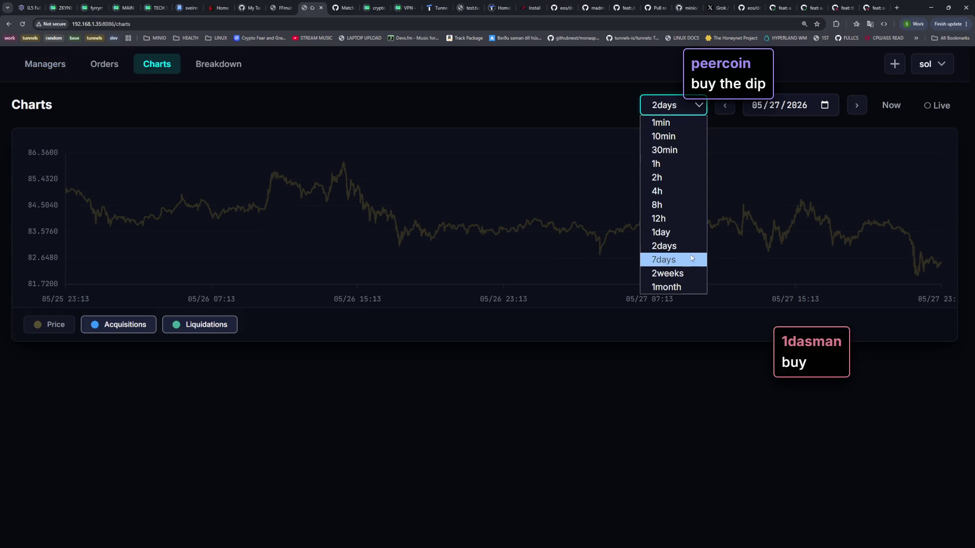
pyautogui.click(685, 274)
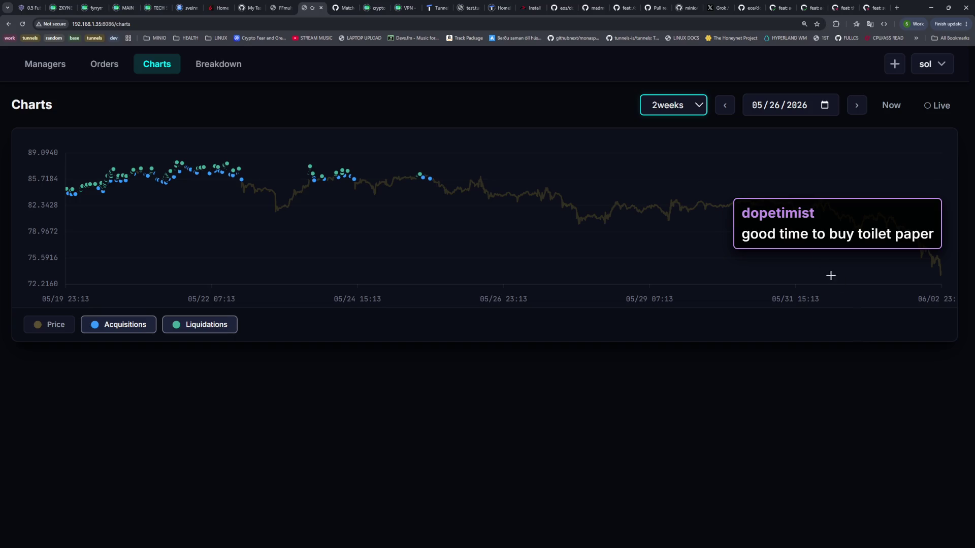
pyautogui.moveTo(777, 239); pyautogui.dragTo(942, 239)
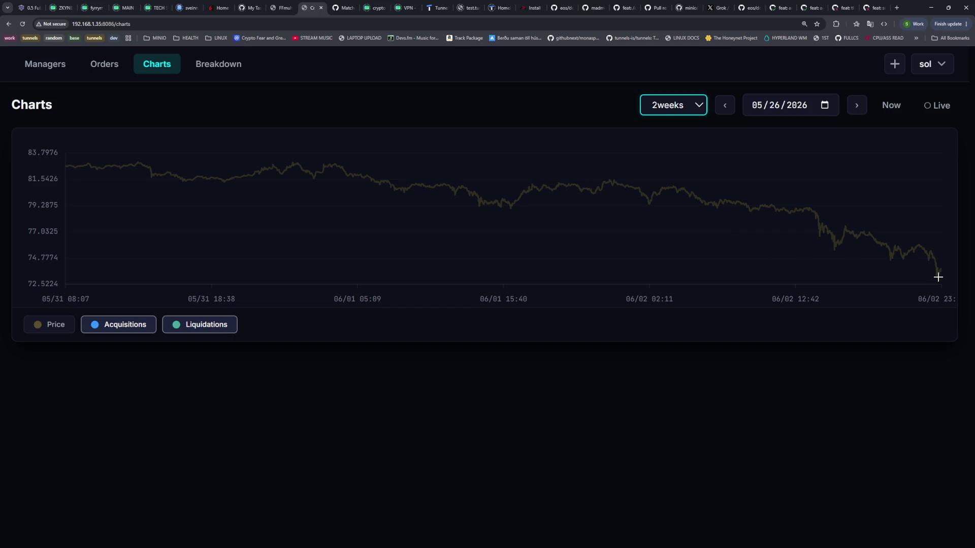
pyautogui.click(56, 66)
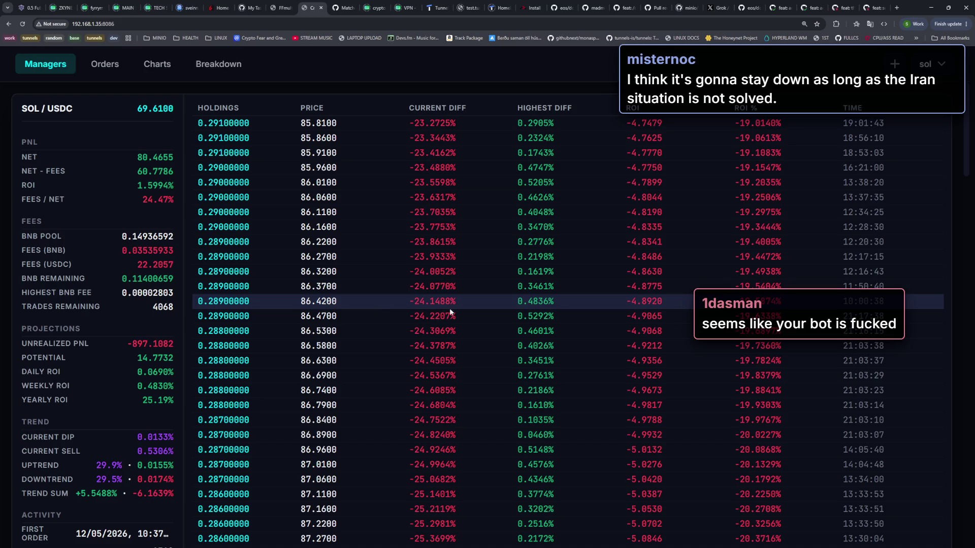
# - Review the SOL/USDC managers table and open the server list showing sol and btc
pyautogui.scroll(-20, 450, 325)
pyautogui.scroll(20, 451, 327)
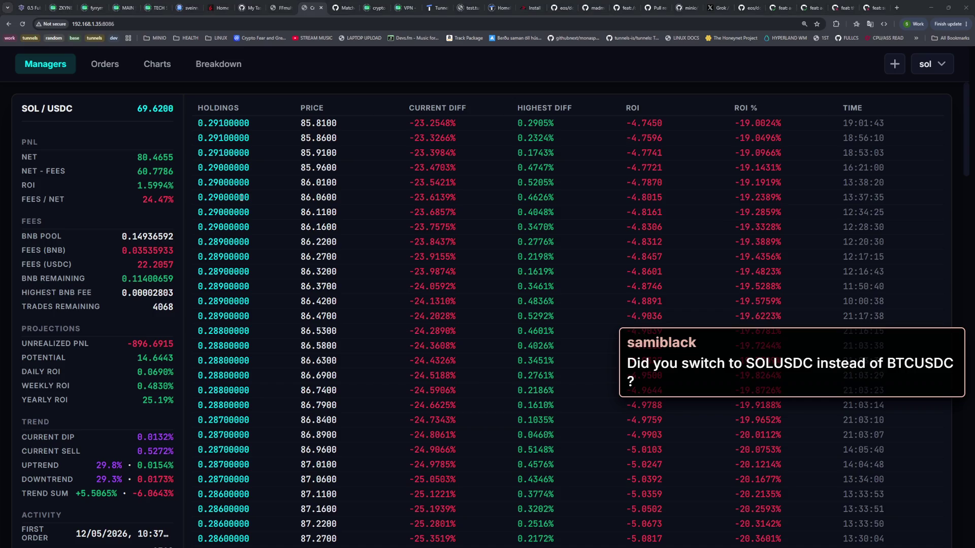
pyautogui.click(929, 64)
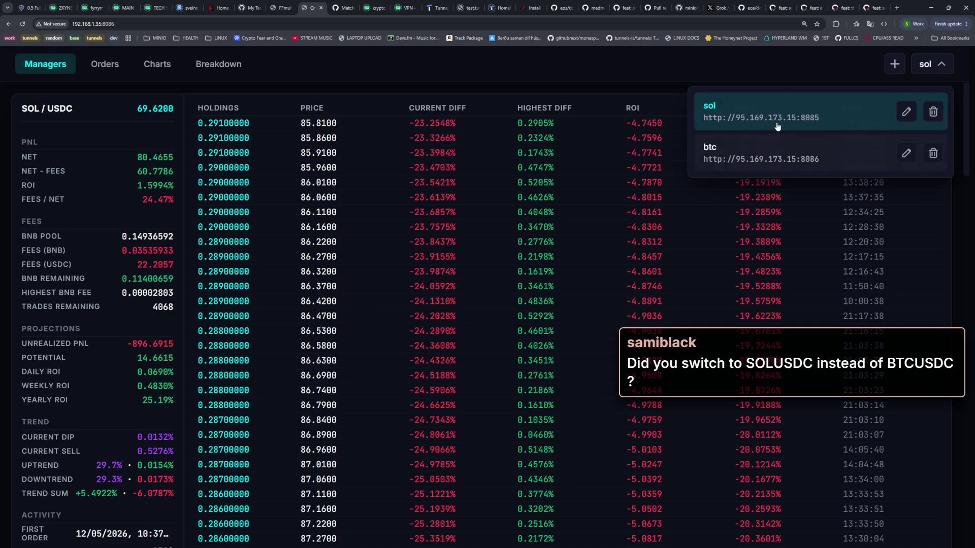
# - Switch the dashboard to the btc bot to show its BTC/USDC stats
pyautogui.click(445, 72)
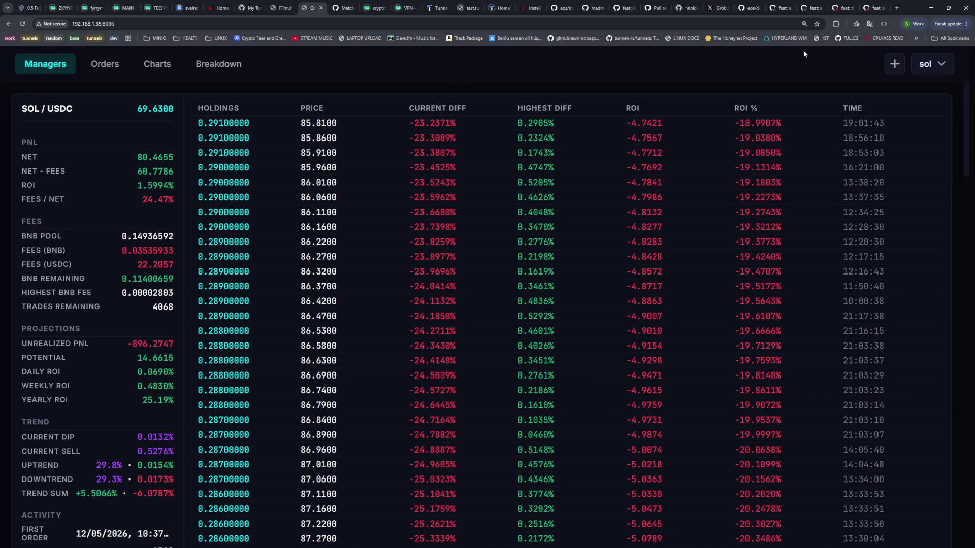
pyautogui.click(933, 64)
pyautogui.click(828, 150)
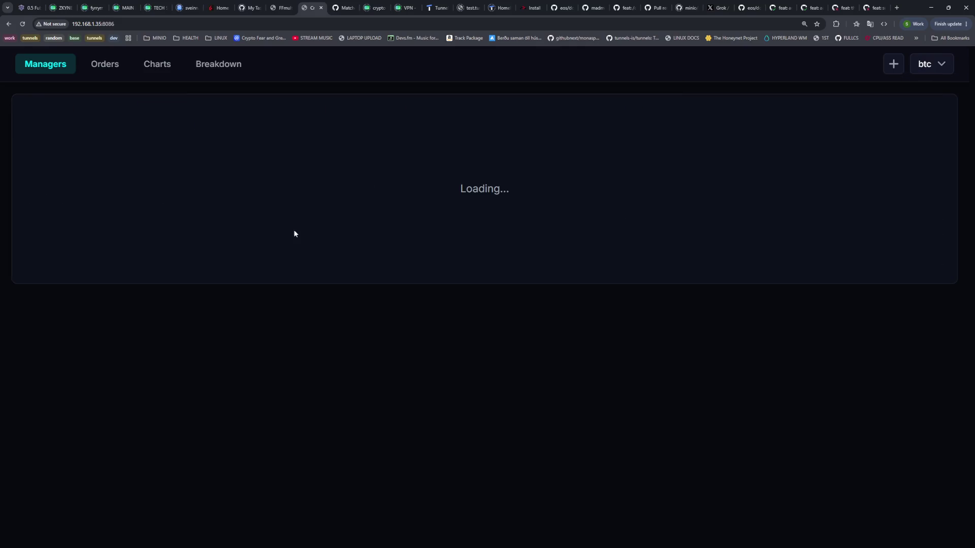
pyautogui.scroll(-5, 132, 209)
pyautogui.scroll(5, 125, 207)
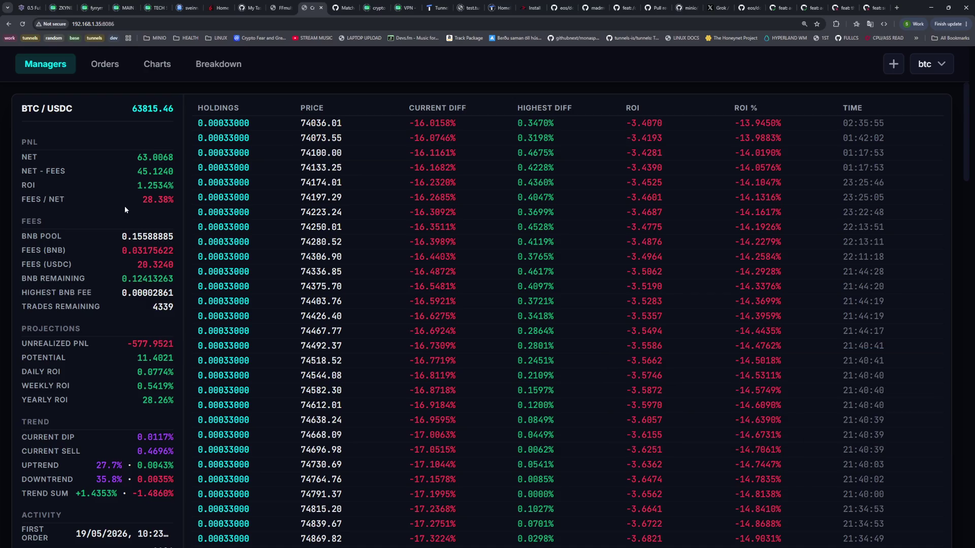
# - Inspect the BTC/USDC orders, highlighting the last row and the first row's price 74036.01
pyautogui.scroll(-20, 504, 266)
pyautogui.scroll(-12, 480, 386)
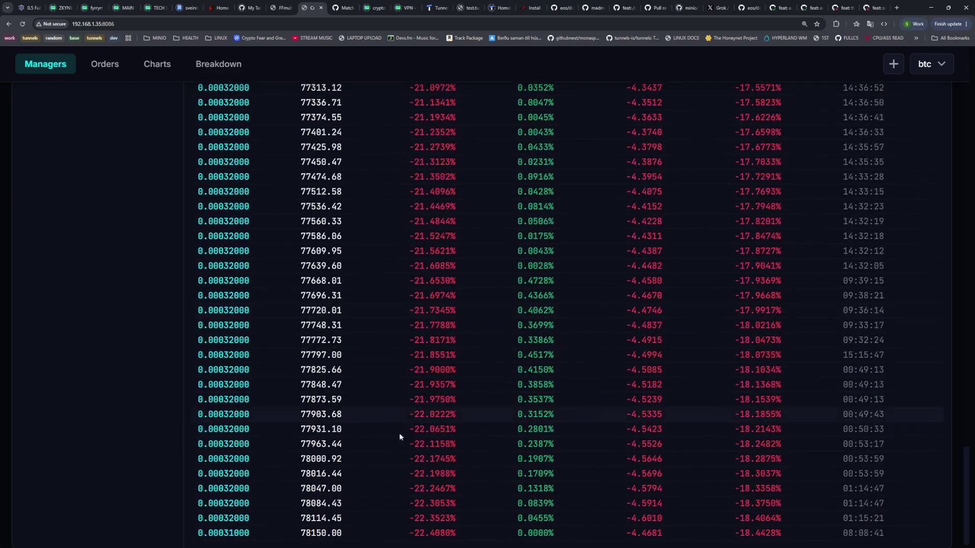
pyautogui.moveTo(289, 529)
pyautogui.mouseDown()
pyautogui.moveTo(372, 518)
pyautogui.moveTo(921, 526)
pyautogui.mouseUp()
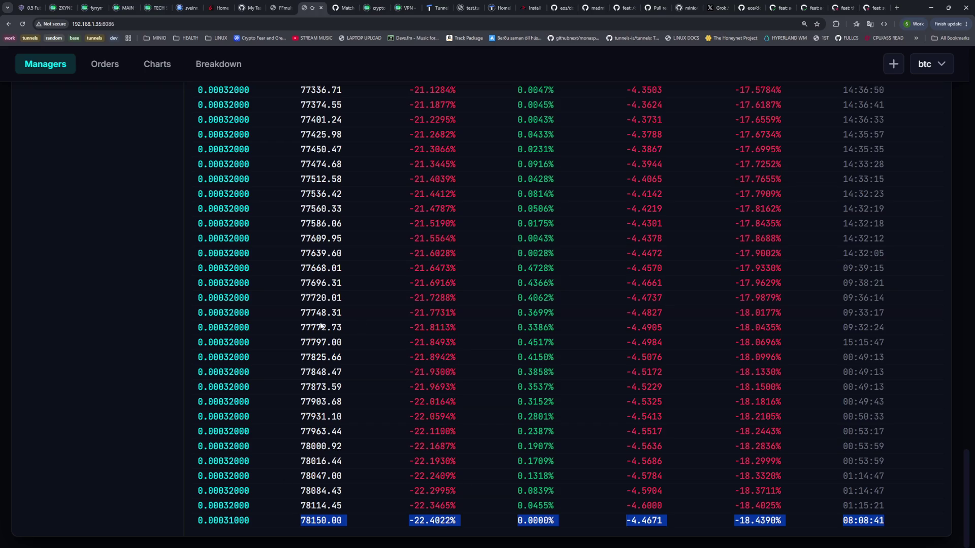
pyautogui.click(305, 519)
pyautogui.moveTo(306, 519)
pyautogui.mouseDown()
pyautogui.moveTo(942, 522)
pyautogui.moveTo(920, 527)
pyautogui.mouseUp()
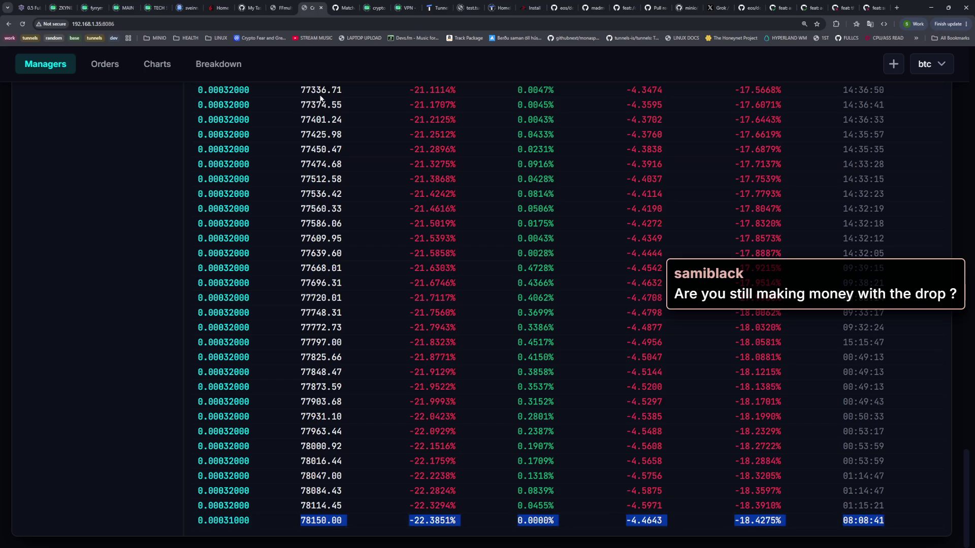
pyautogui.scroll(20, 287, 355)
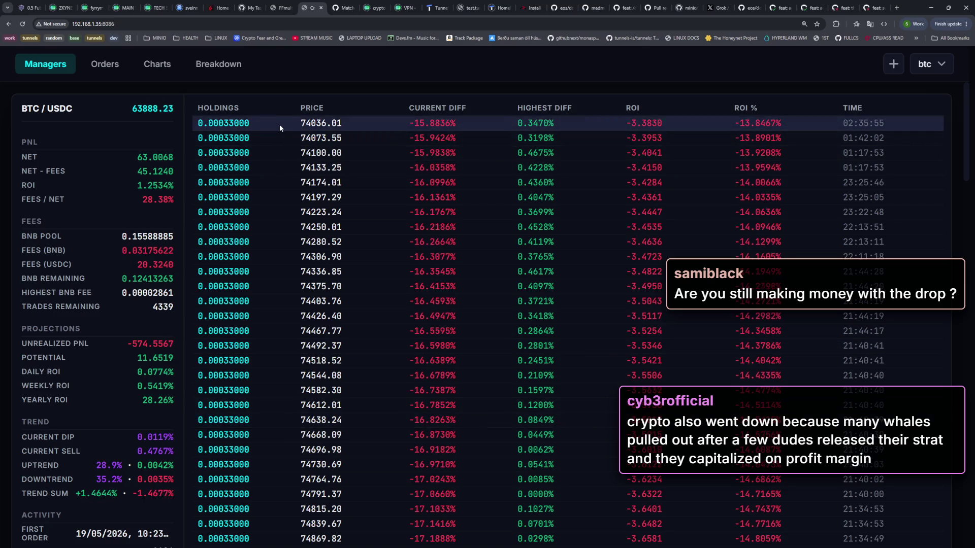
pyautogui.moveTo(302, 122); pyautogui.dragTo(391, 126)
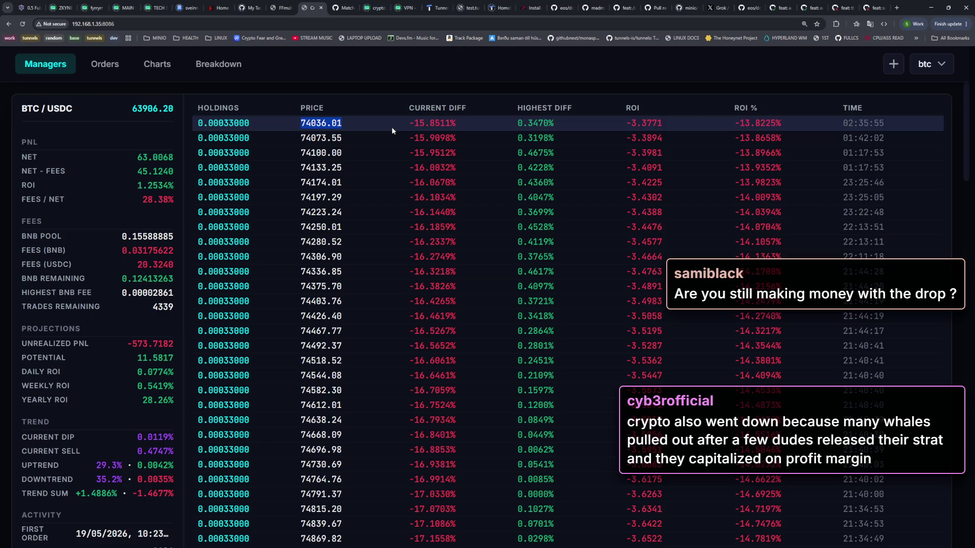
pyautogui.click(348, 202)
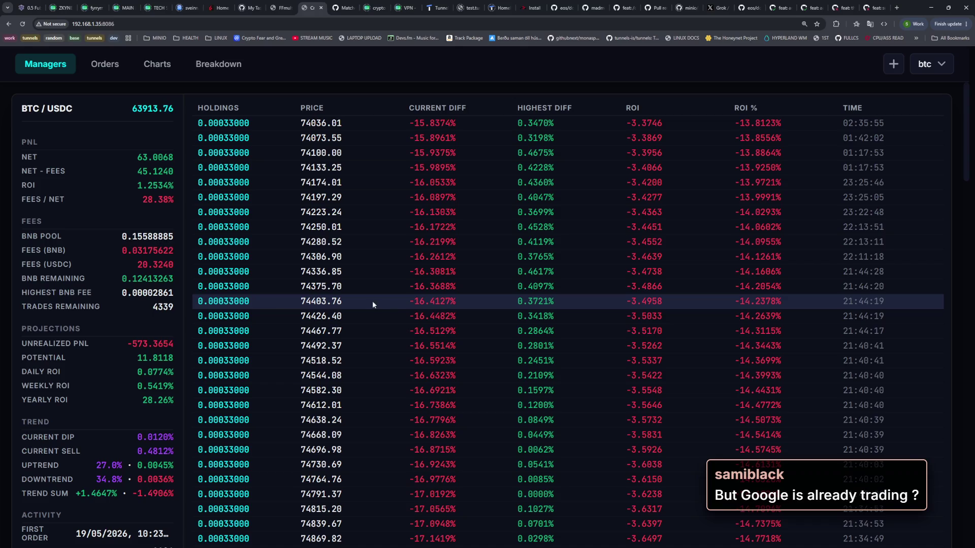
# - Load the Excalidraw site in a new browser tab
pyautogui.click(896, 8)
pyautogui.write('excalidraw.com')
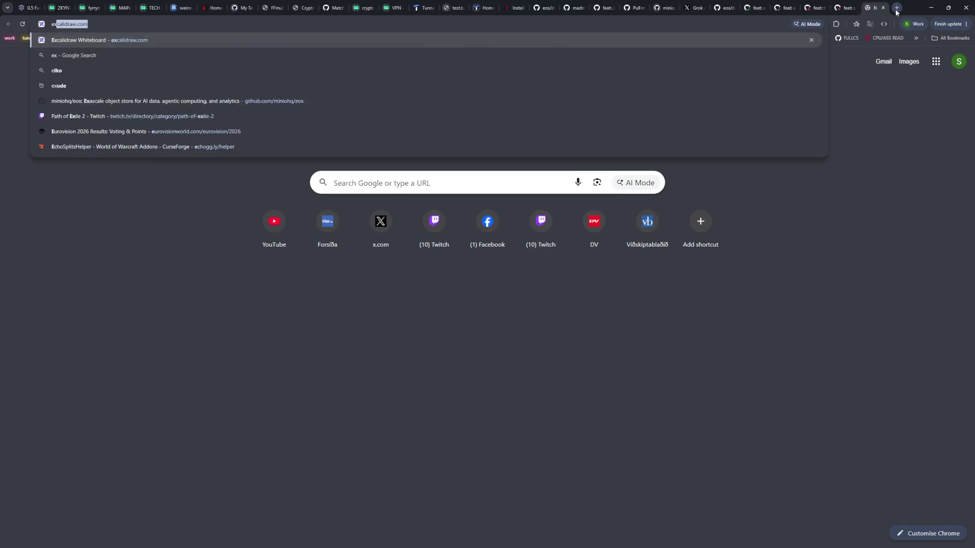
pyautogui.press('Return')
# - Delete the three existing shapes and sketch a freehand curve with the pencil tool
pyautogui.hotkey('ctrl', 'a')
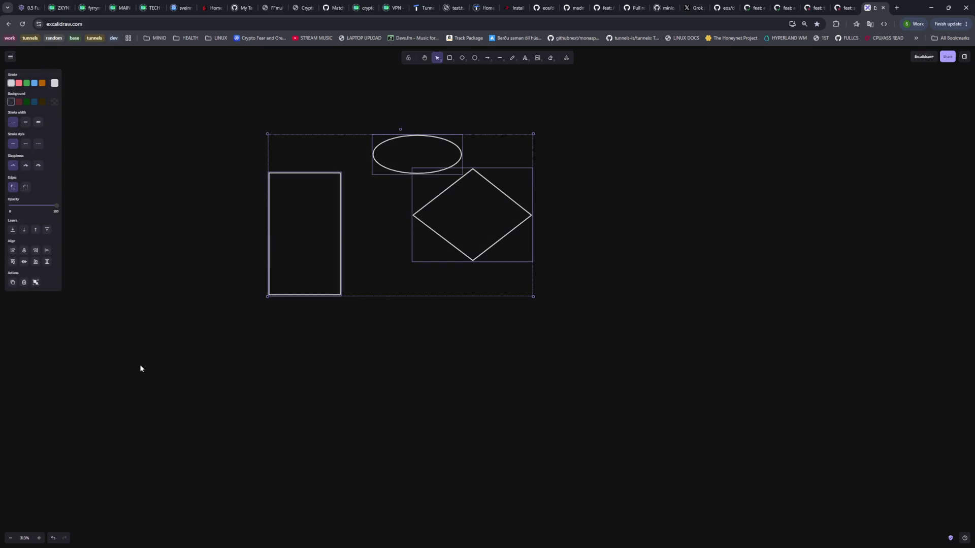
pyautogui.press('Delete')
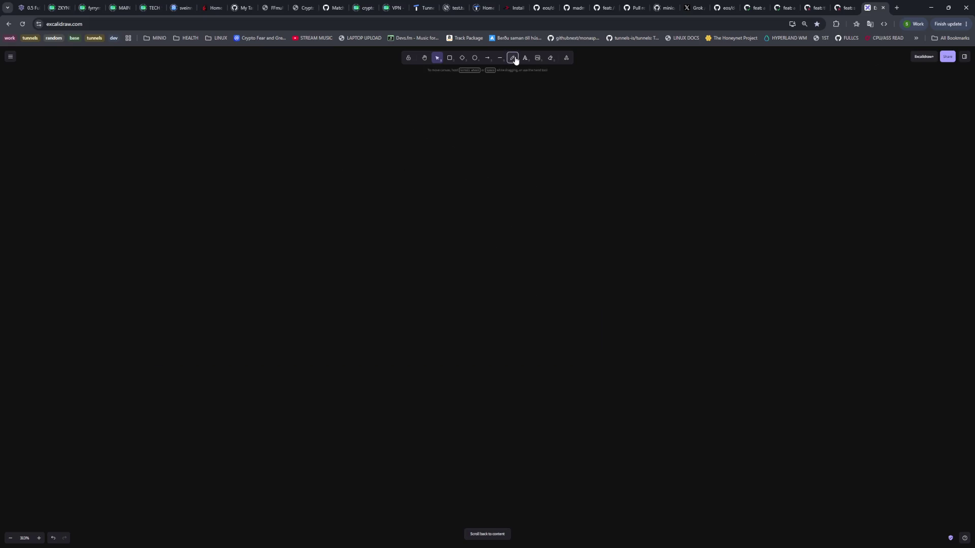
pyautogui.click(512, 58)
pyautogui.moveTo(239, 364)
pyautogui.mouseDown()
pyautogui.moveTo(360, 366)
pyautogui.moveTo(441, 331)
pyautogui.moveTo(503, 282)
pyautogui.moveTo(564, 127)
pyautogui.moveTo(541, 385)
pyautogui.mouseUp()
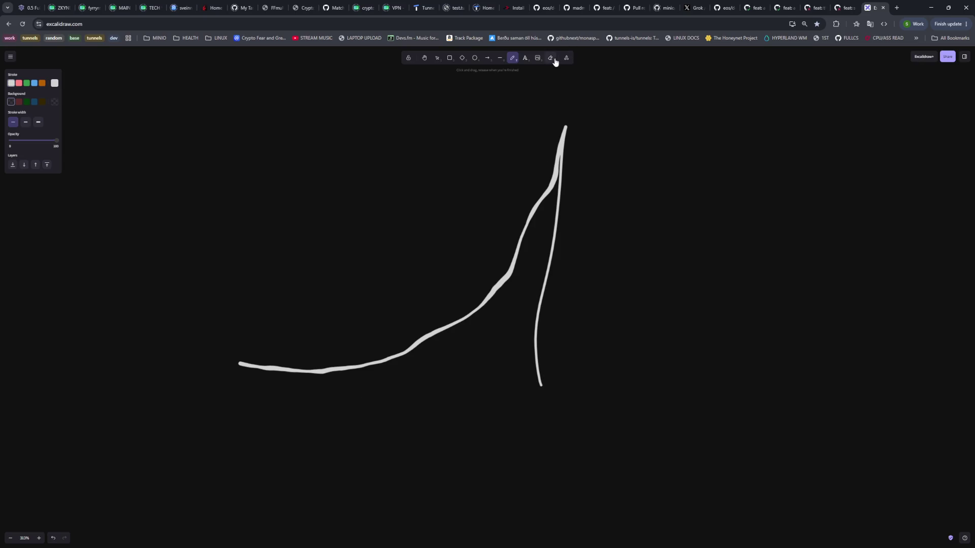
pyautogui.click(685, 10)
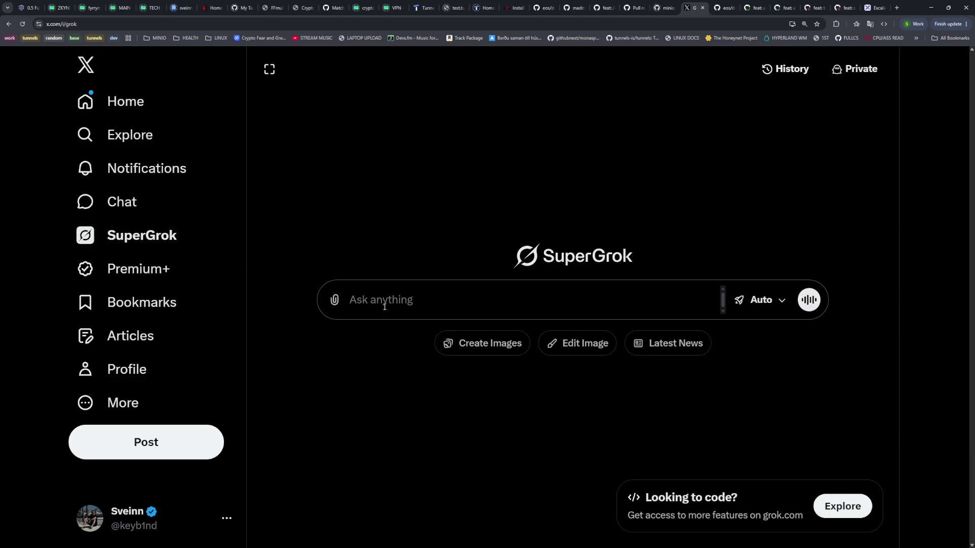
# - Ask Grok 'google is increasing their shares, when will investors be able to buy'
pyautogui.write('google is increa')
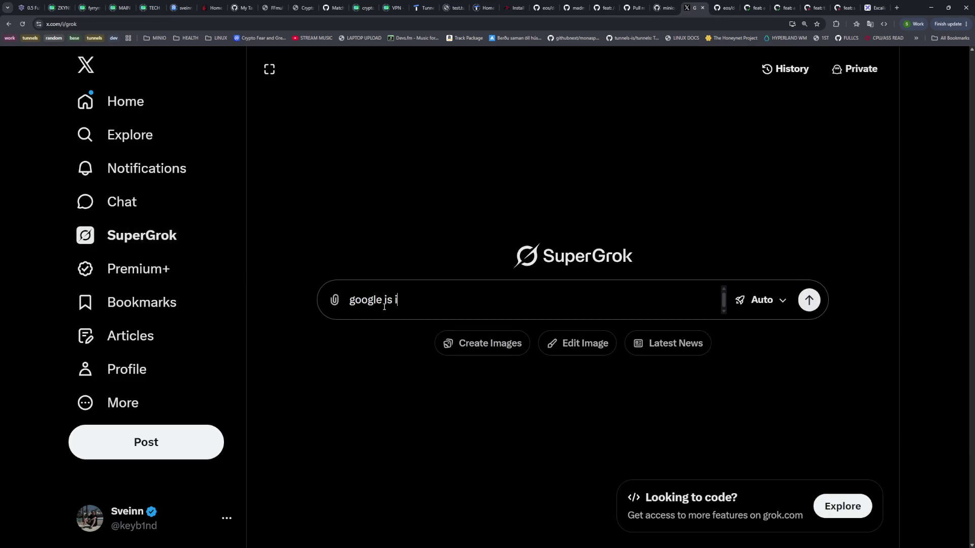
pyautogui.write('sing their sha')
pyautogui.write('res, when wi')
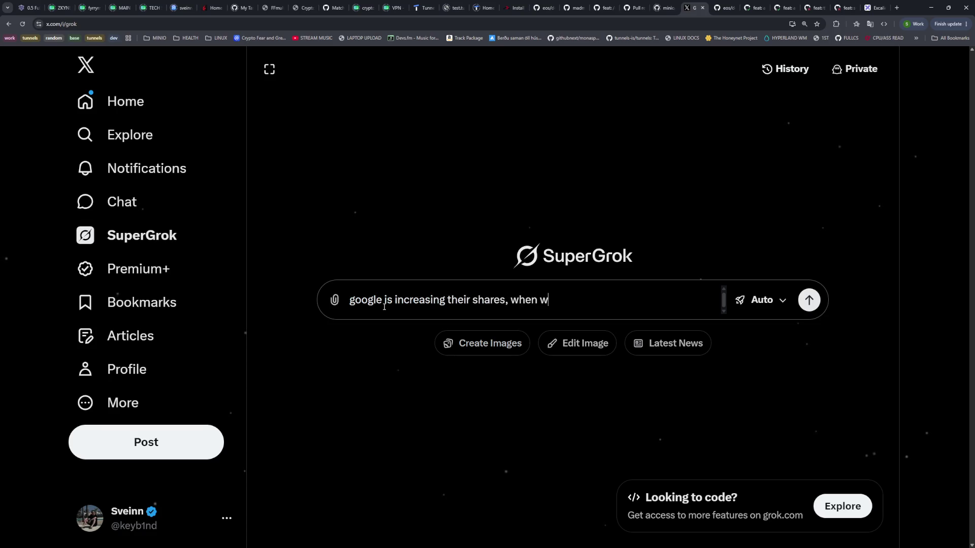
pyautogui.write('ll investor')
pyautogui.write('s be able to buy')
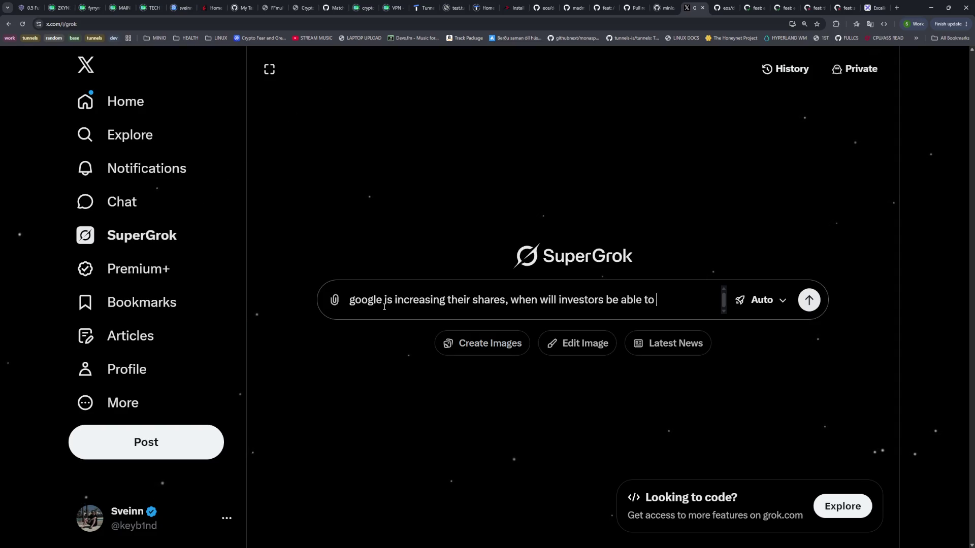
pyautogui.press('Return')
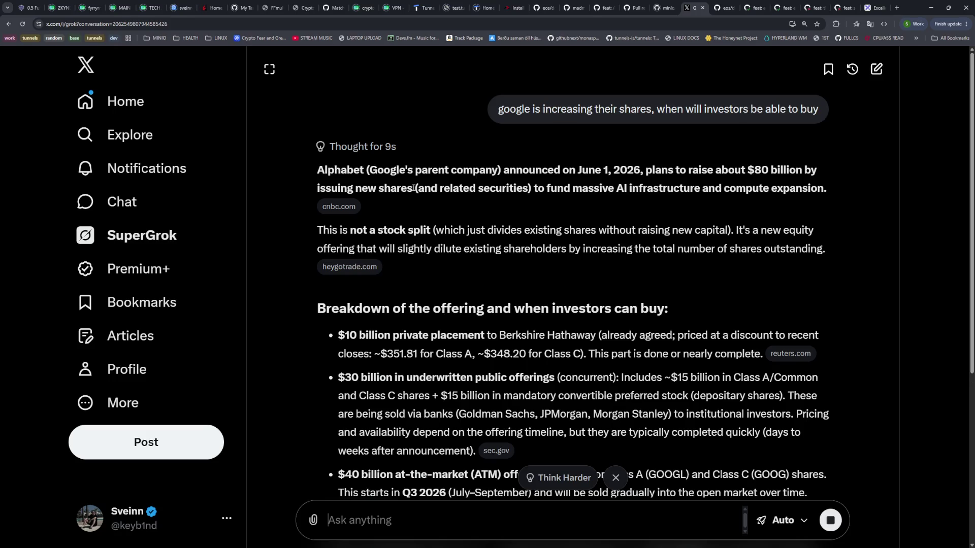
pyautogui.moveTo(367, 189); pyautogui.dragTo(502, 190)
pyautogui.click(502, 190)
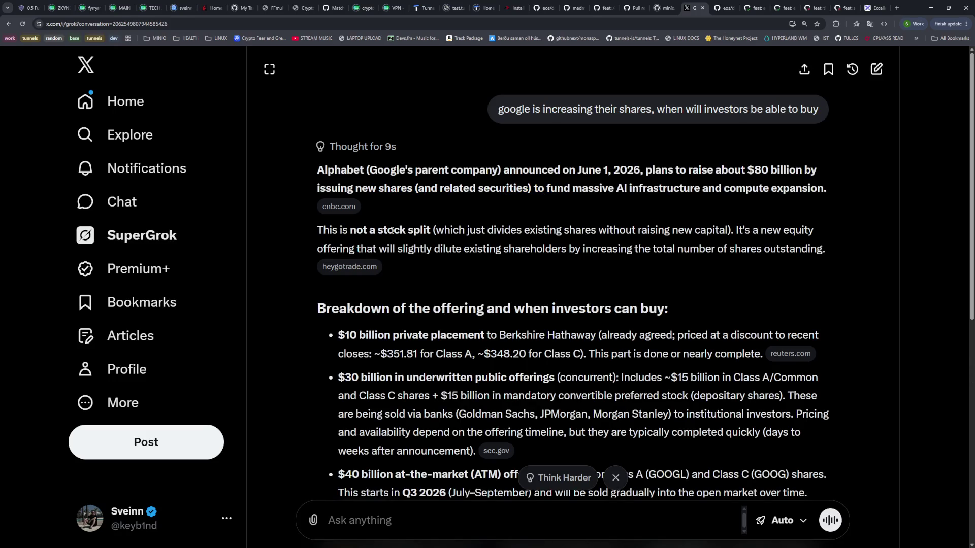
pyautogui.moveTo(393, 231); pyautogui.dragTo(546, 231)
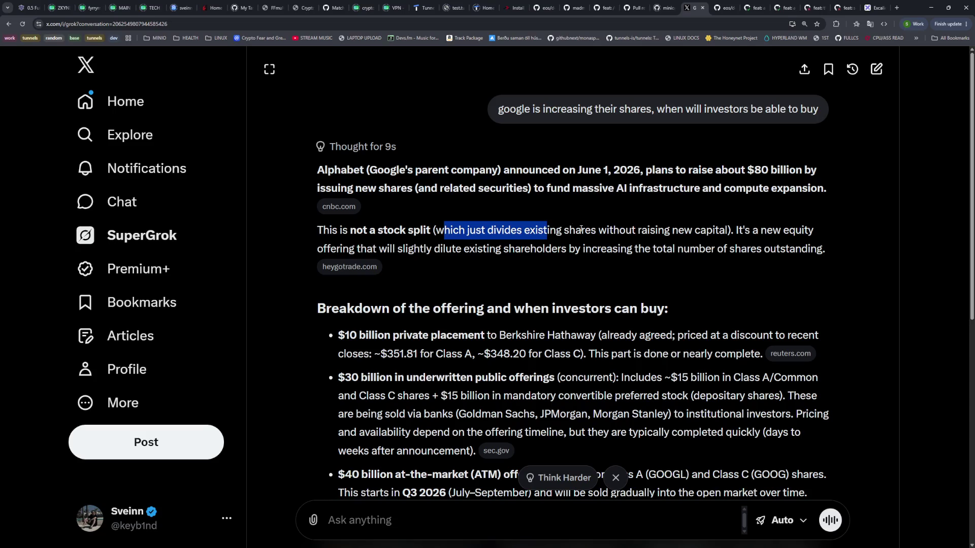
pyautogui.moveTo(341, 249); pyautogui.dragTo(489, 249)
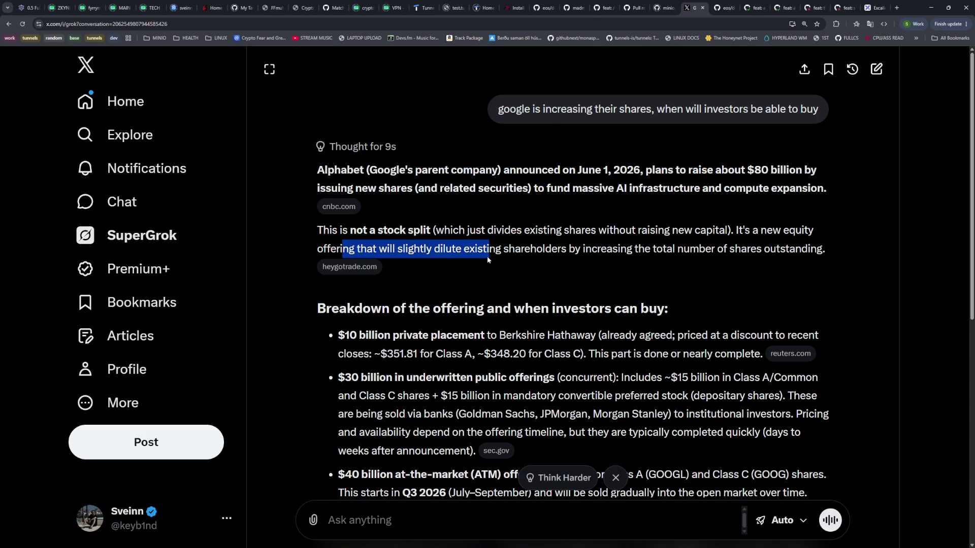
pyautogui.scroll(-3, 518, 230)
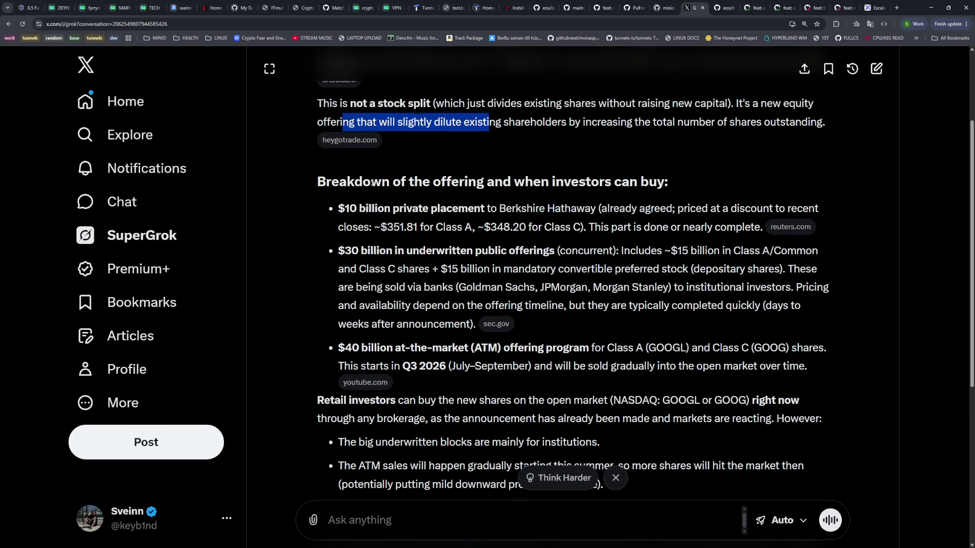
pyautogui.moveTo(371, 182); pyautogui.dragTo(671, 191)
pyautogui.click(671, 187)
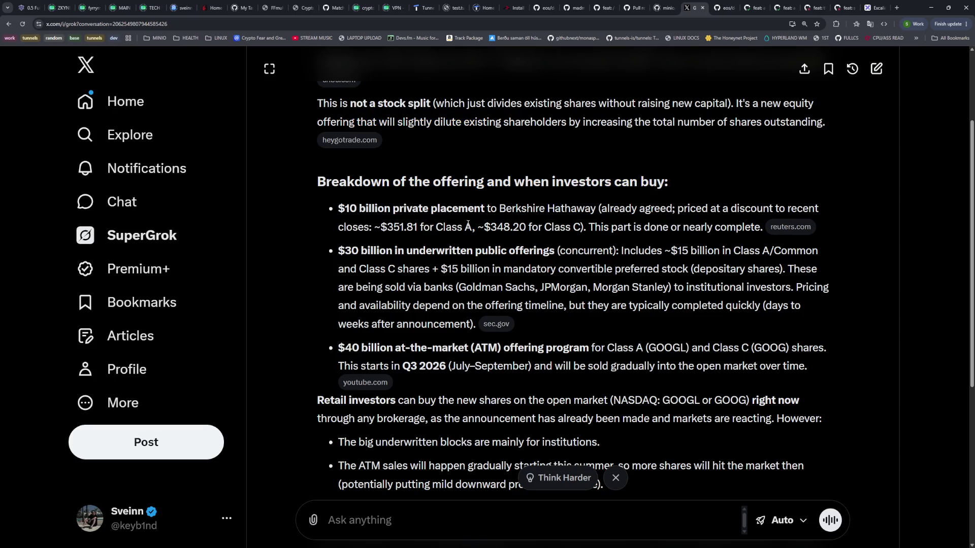
pyautogui.moveTo(506, 208); pyautogui.dragTo(597, 209)
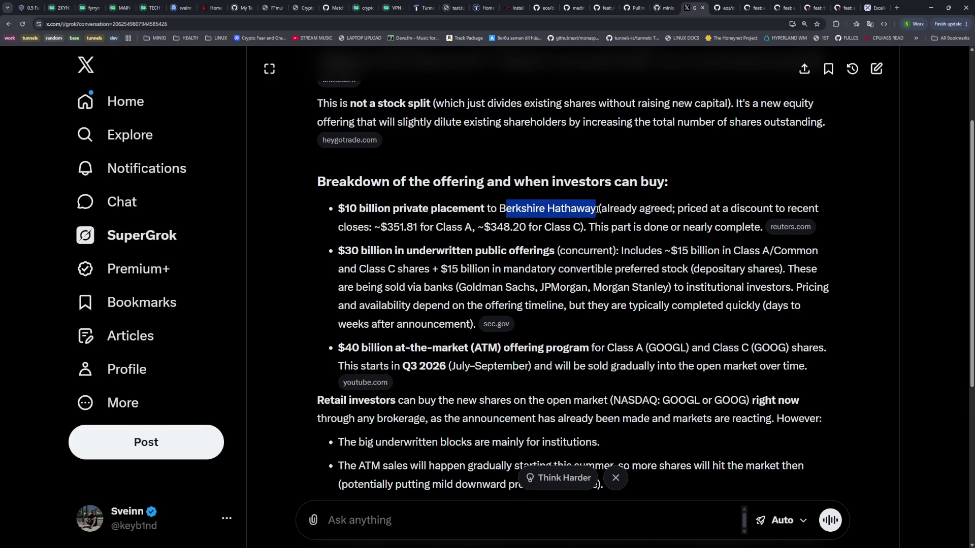
pyautogui.moveTo(340, 212); pyautogui.dragTo(485, 209)
pyautogui.moveTo(600, 227); pyautogui.dragTo(745, 223)
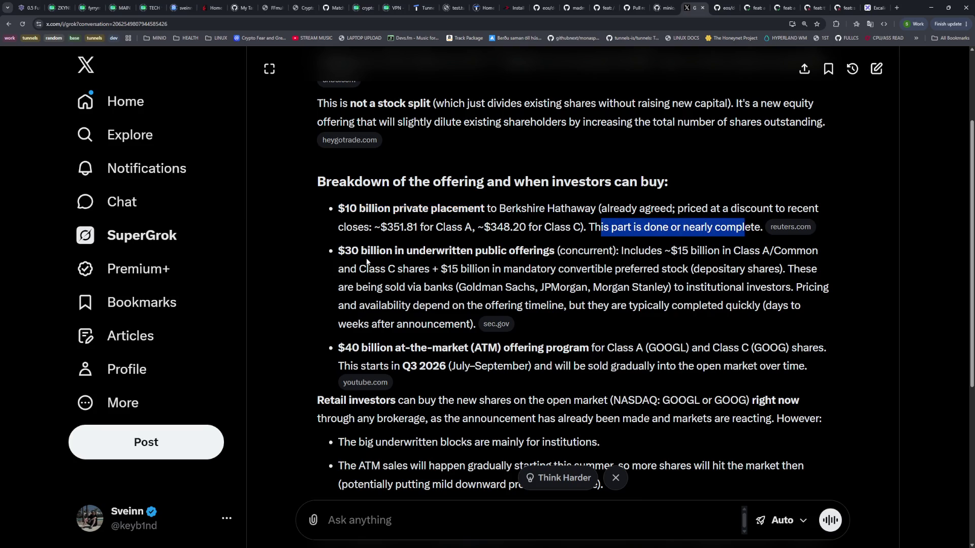
pyautogui.moveTo(345, 251); pyautogui.dragTo(609, 250)
pyautogui.click(523, 250)
pyautogui.moveTo(661, 251)
pyautogui.mouseDown()
pyautogui.moveTo(708, 251)
pyautogui.moveTo(799, 293)
pyautogui.mouseUp()
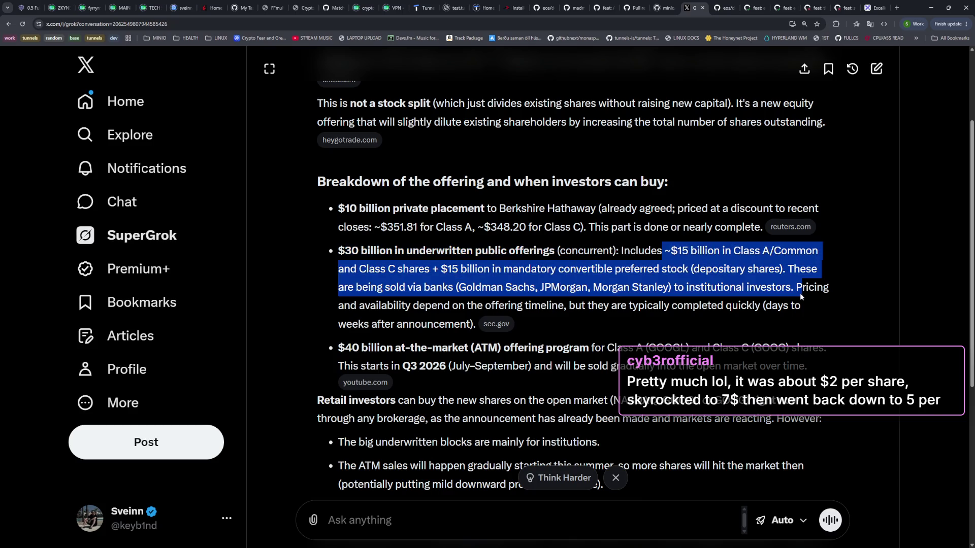
pyautogui.click(736, 311)
pyautogui.moveTo(352, 347); pyautogui.dragTo(609, 348)
pyautogui.click(362, 345)
pyautogui.moveTo(362, 345); pyautogui.dragTo(584, 347)
pyautogui.click(584, 348)
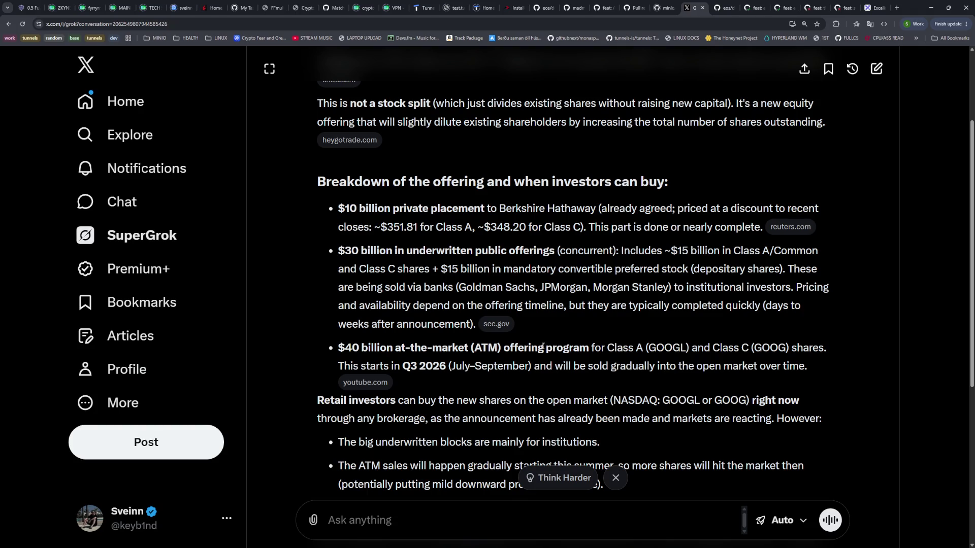
pyautogui.scroll(-5, 543, 348)
pyautogui.scroll(8, 529, 335)
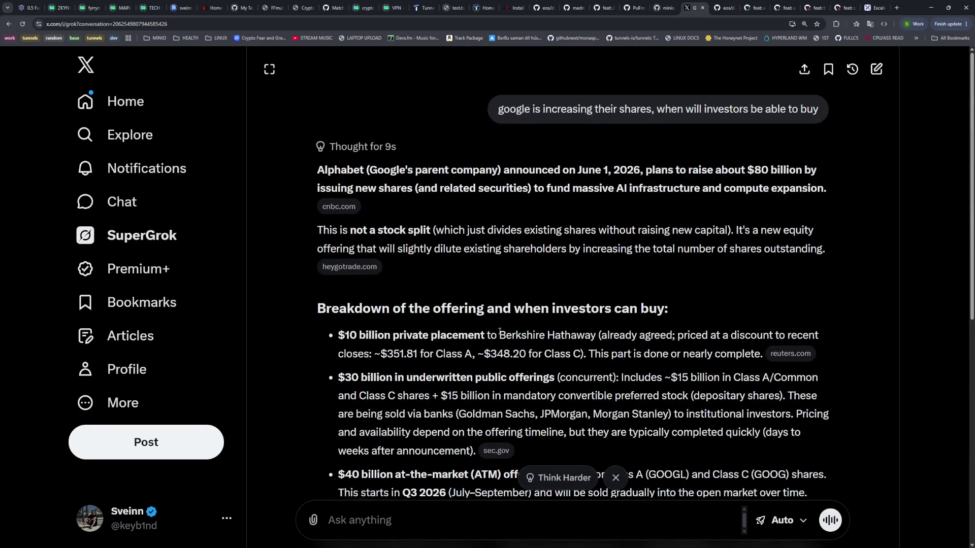
pyautogui.scroll(-2, 500, 332)
pyautogui.moveTo(336, 208); pyautogui.dragTo(810, 367)
pyautogui.click(570, 420)
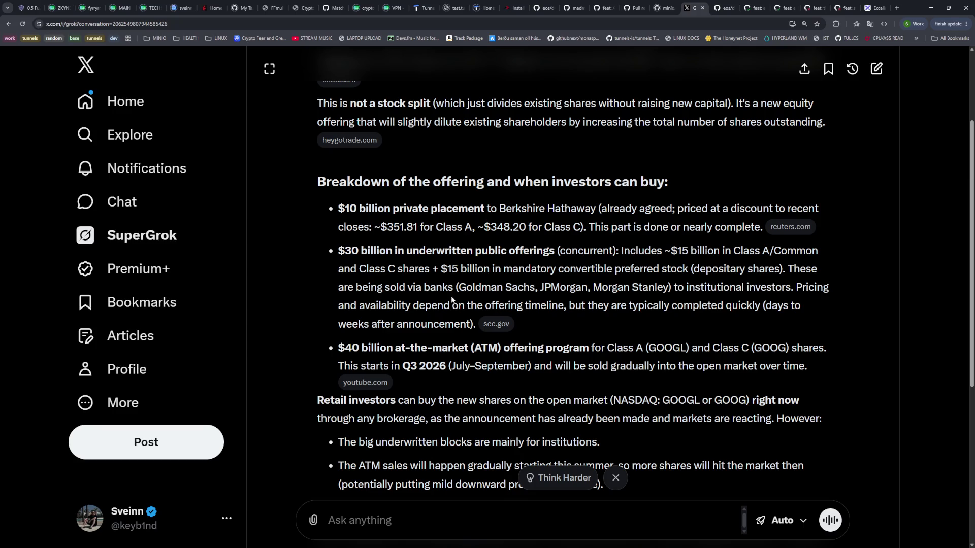
pyautogui.moveTo(455, 287); pyautogui.dragTo(670, 288)
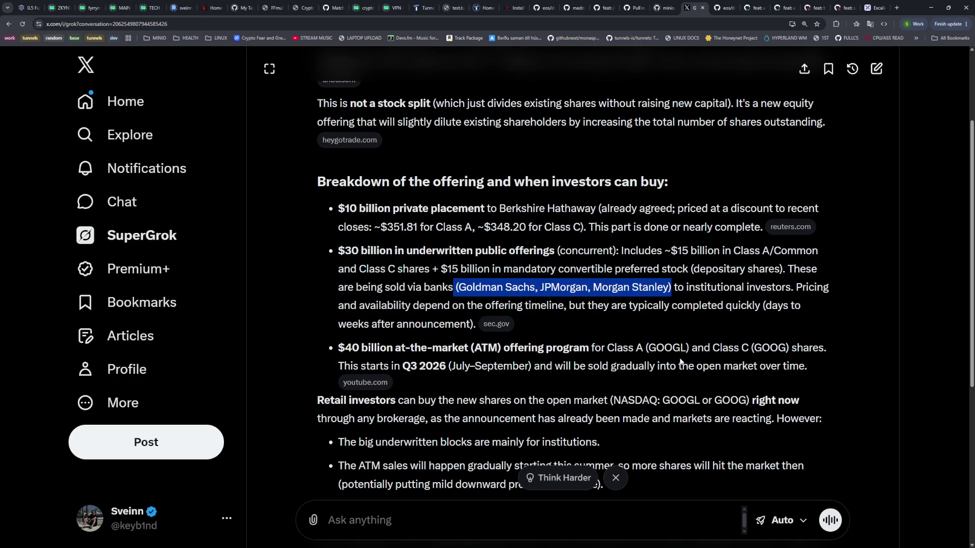
pyautogui.click(648, 318)
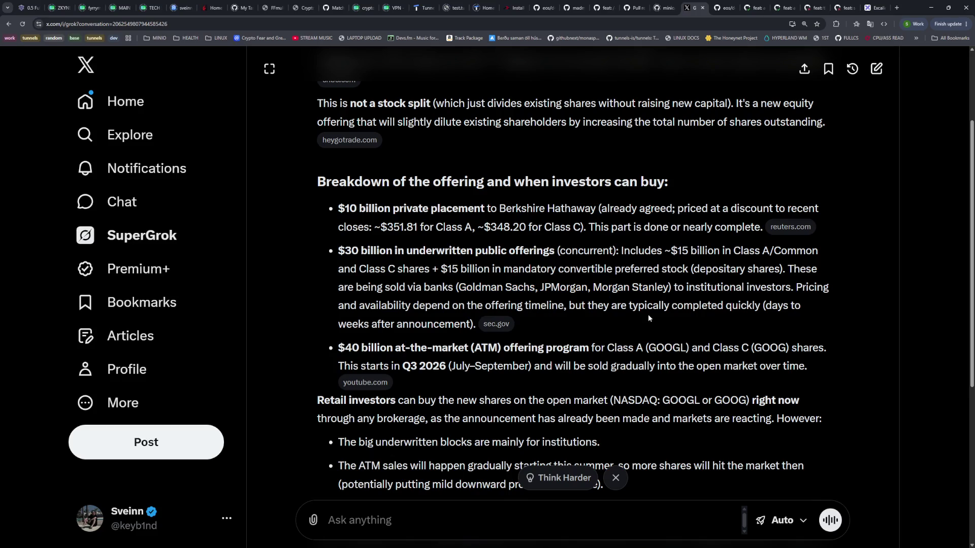
pyautogui.moveTo(674, 288)
pyautogui.mouseDown()
pyautogui.moveTo(365, 269)
pyautogui.moveTo(449, 293)
pyautogui.mouseUp()
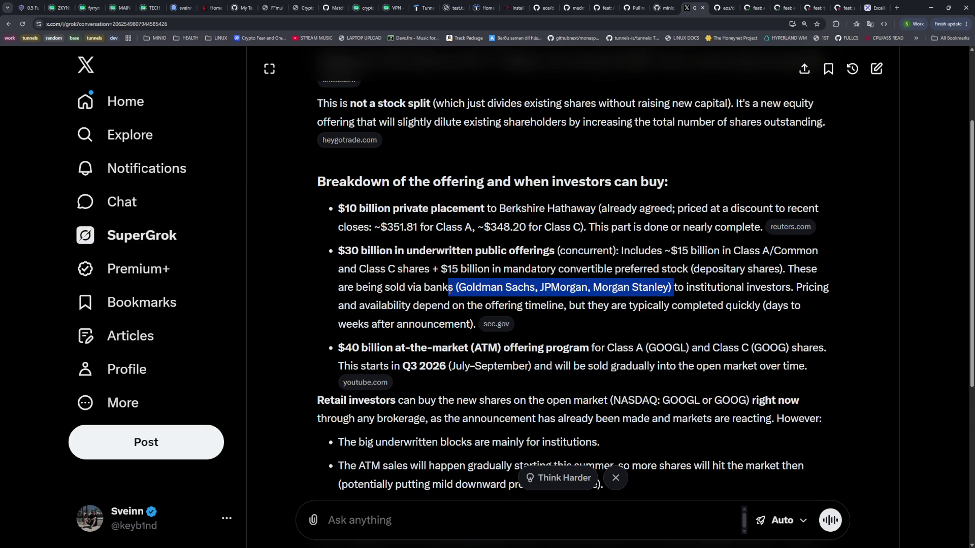
pyautogui.scroll(-5, 470, 281)
pyautogui.click(453, 521)
# - Ask Grok 'will I be able to buy some of these shares through revolute ?'
pyautogui.write('will I be able to b')
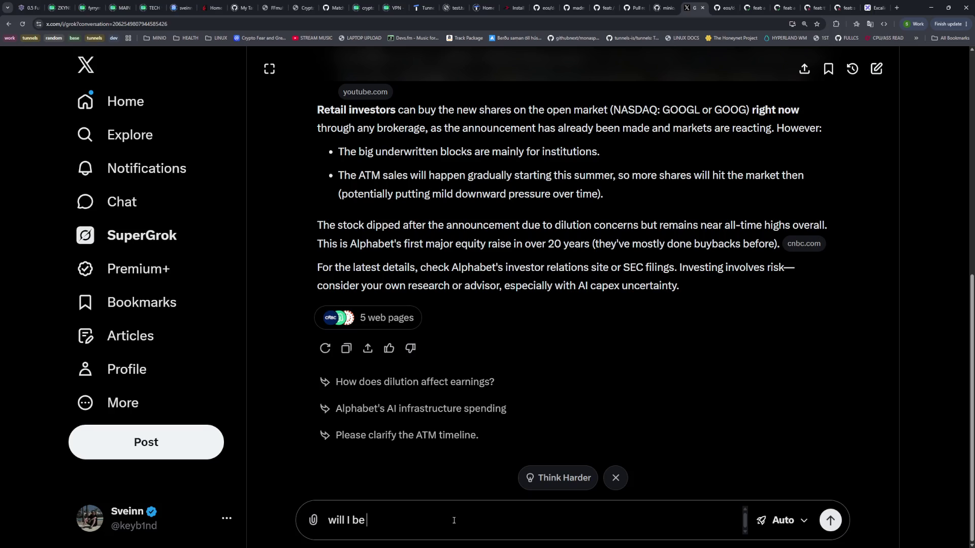
pyautogui.write('uy some of these shar')
pyautogui.write('es through revo')
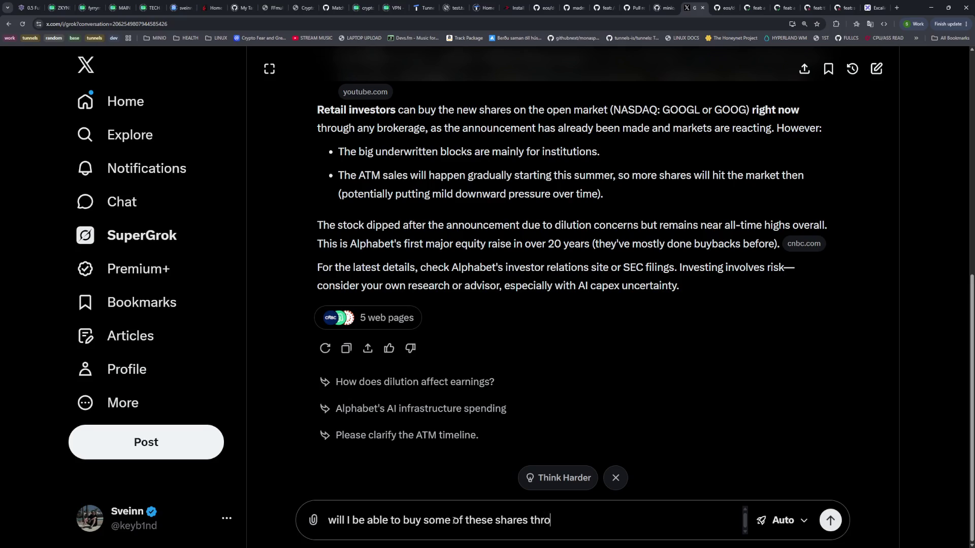
pyautogui.write('lute ?')
pyautogui.press('Return')
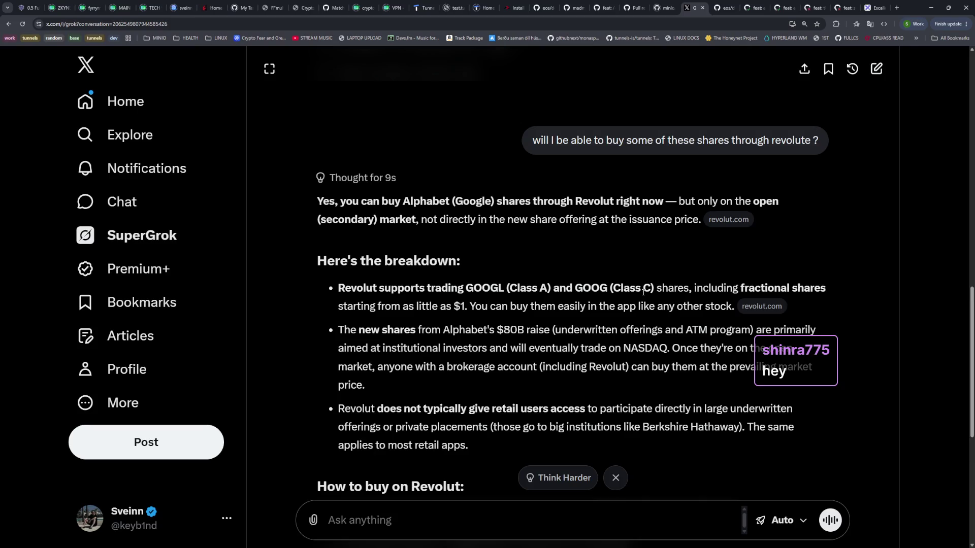
# - Highlight key passages in Grok's Revolut answer, including the in-app buying steps and bullets
pyautogui.moveTo(368, 310); pyautogui.dragTo(638, 311)
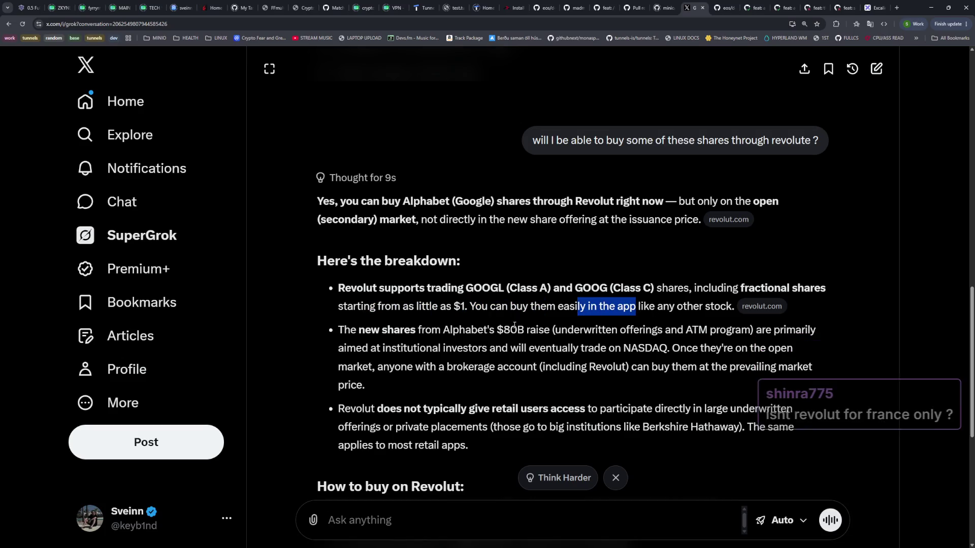
pyautogui.moveTo(380, 330); pyautogui.dragTo(524, 330)
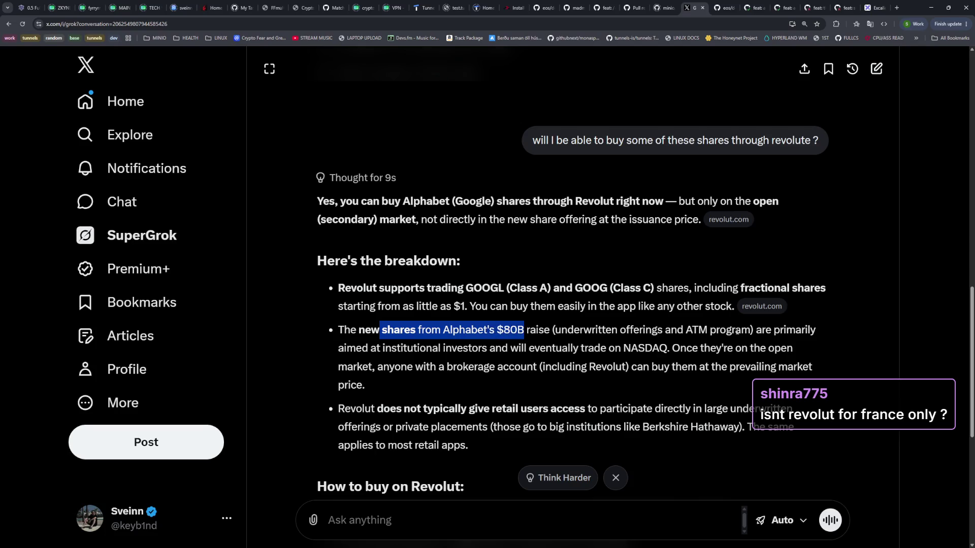
pyautogui.moveTo(390, 348); pyautogui.dragTo(586, 366)
pyautogui.scroll(-1, 574, 393)
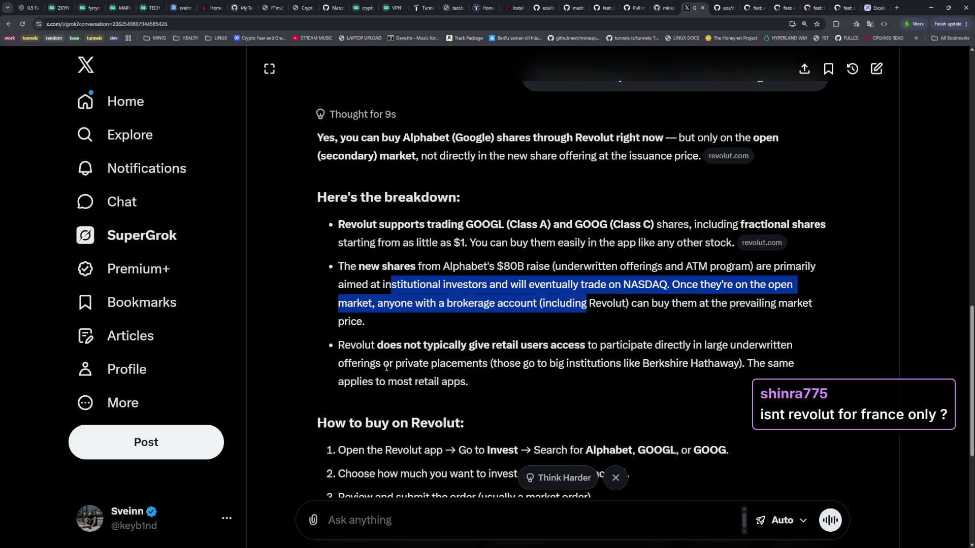
pyautogui.scroll(-2, 387, 368)
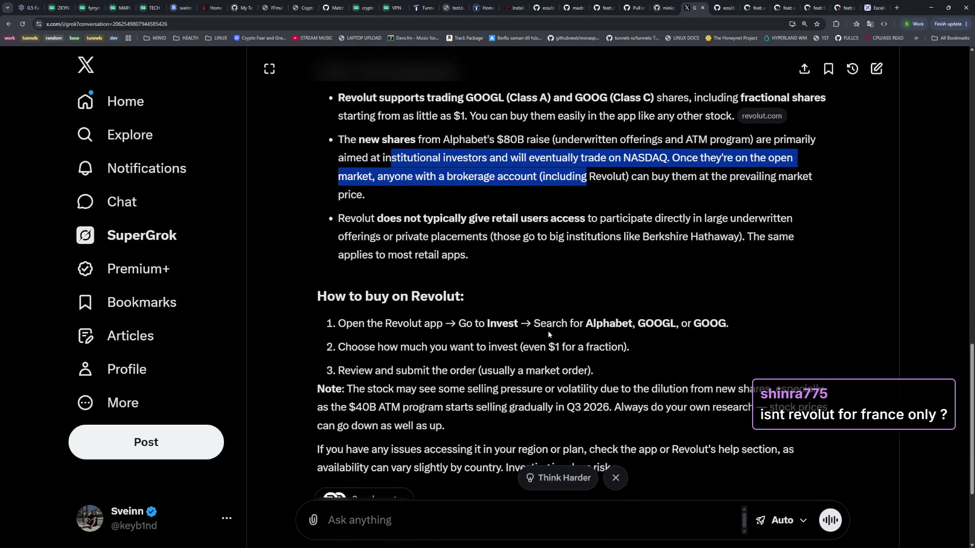
pyautogui.moveTo(630, 347); pyautogui.dragTo(585, 323)
pyautogui.click(465, 246)
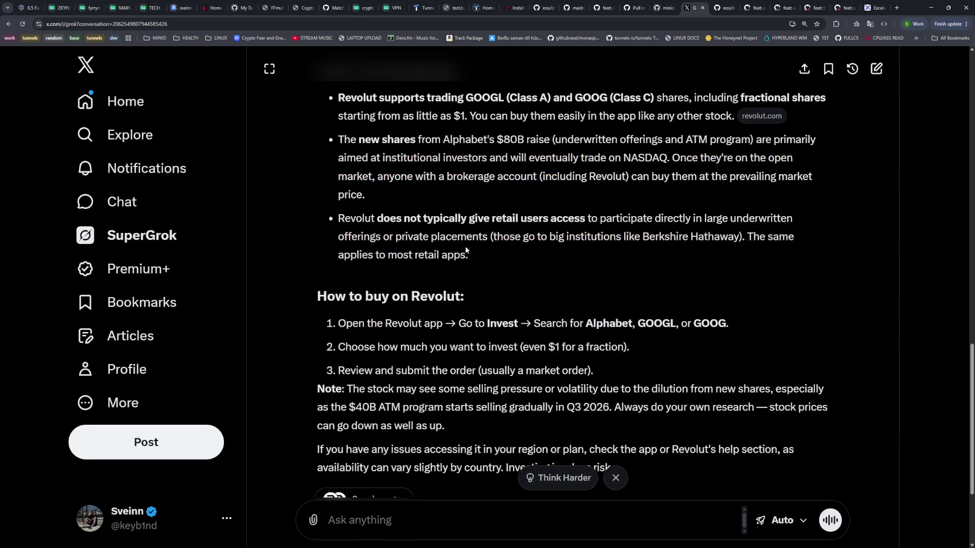
pyautogui.scroll(2, 499, 317)
pyautogui.moveTo(460, 302); pyautogui.dragTo(585, 346)
pyautogui.click(500, 380)
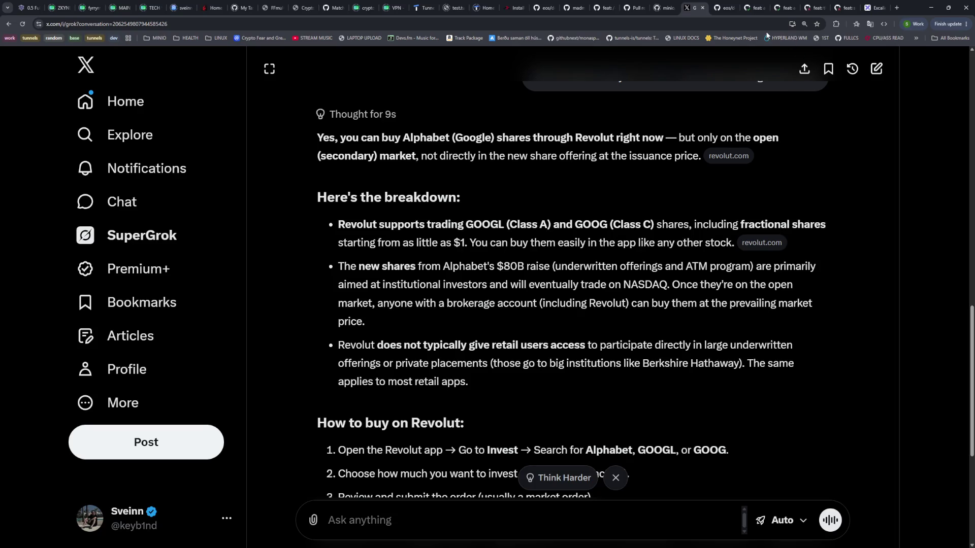
# - Close the Excalidraw sketch, glance at pull request #617, and return to Grok
pyautogui.click(874, 10)
pyautogui.click(887, 8)
pyautogui.click(778, 8)
pyautogui.scroll(3, 724, 168)
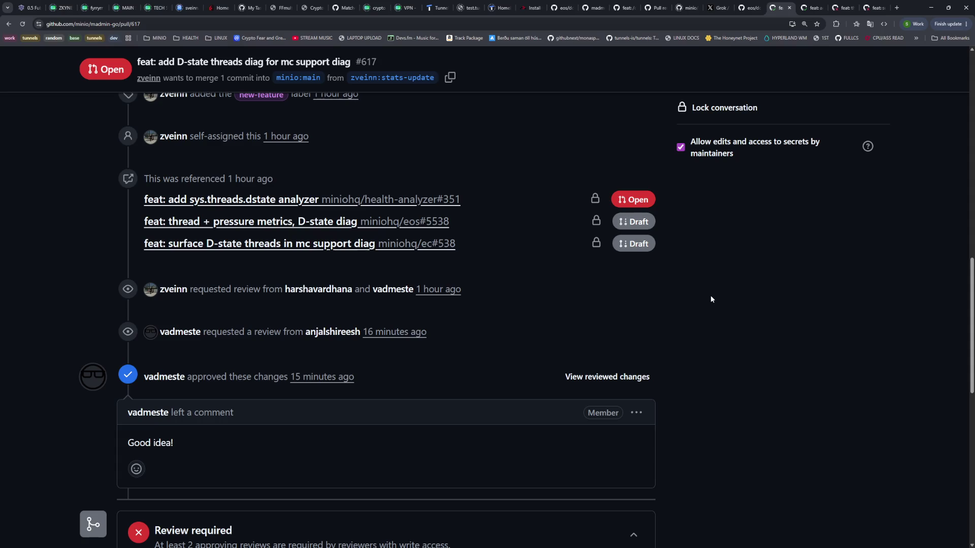
pyautogui.click(717, 8)
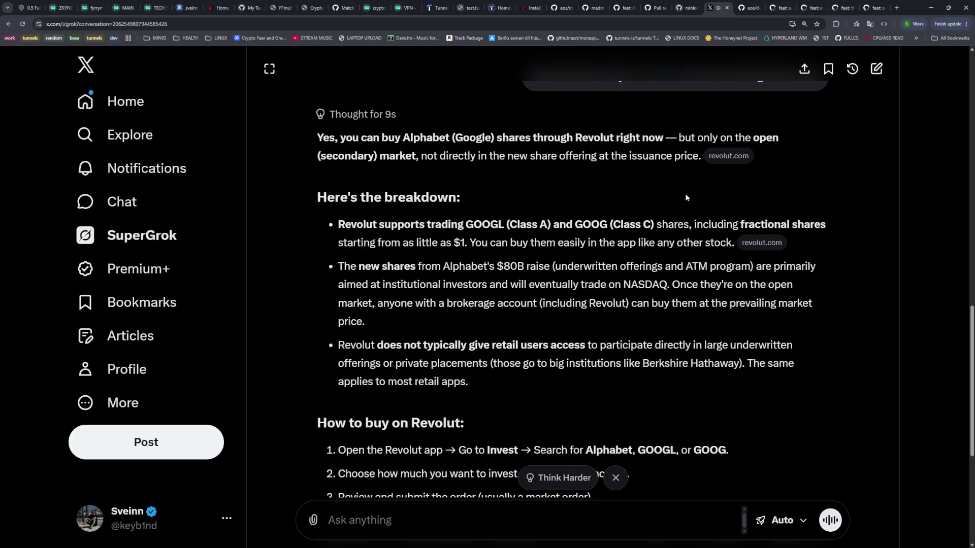
pyautogui.scroll(15, 490, 416)
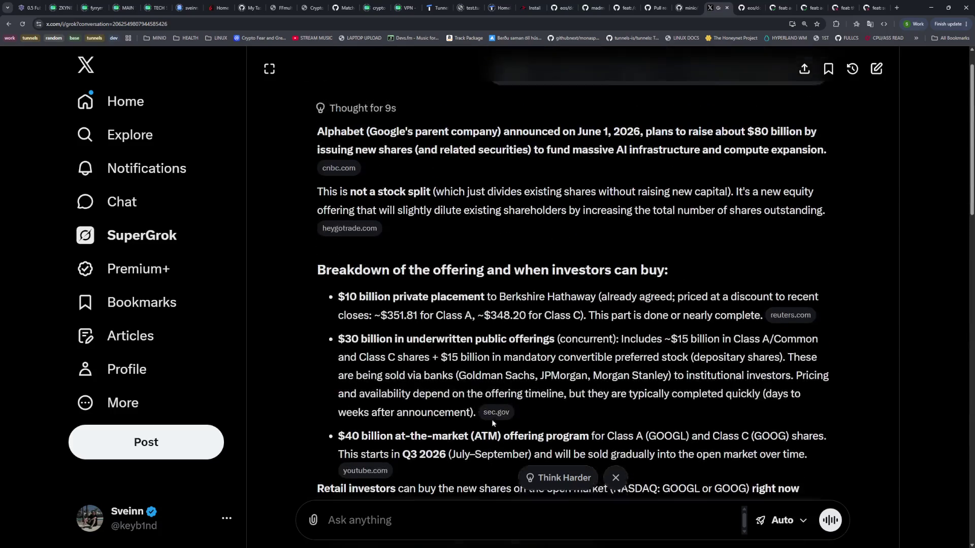
pyautogui.scroll(-15, 401, 356)
# - Ask Grok 'can I buy alphabet stocks on revolute' and highlight 'buy them' and '(Google)' in its answer
pyautogui.click(411, 529)
pyautogui.write('can I buy alphab')
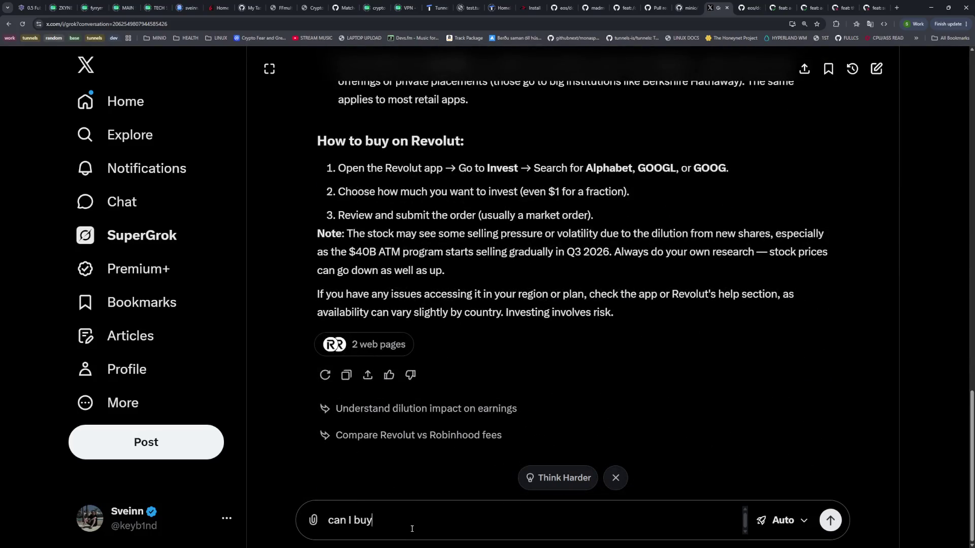
pyautogui.write('et stocks on recol')
pyautogui.press('BackSpace')
pyautogui.press('BackSpace')
pyautogui.write('volute')
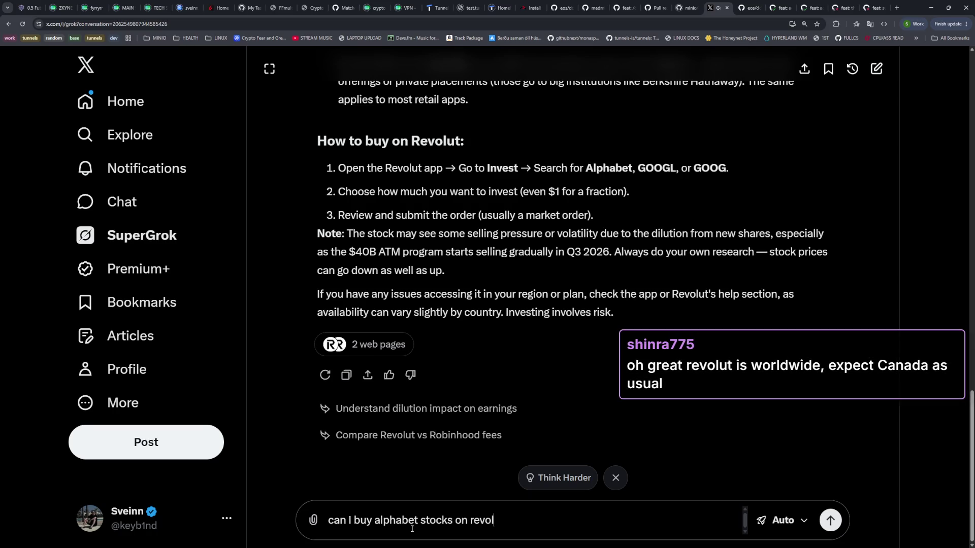
pyautogui.press('Return')
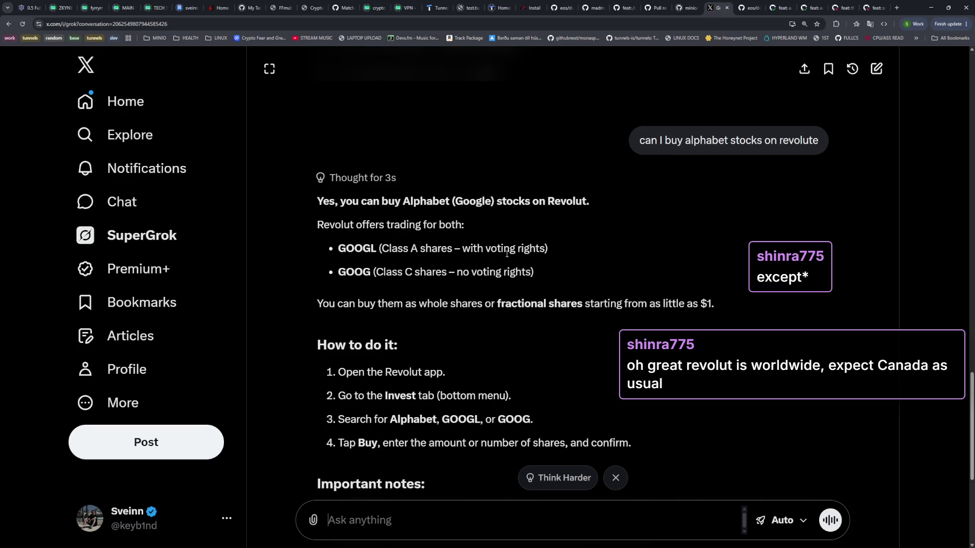
pyautogui.moveTo(363, 303); pyautogui.dragTo(393, 304)
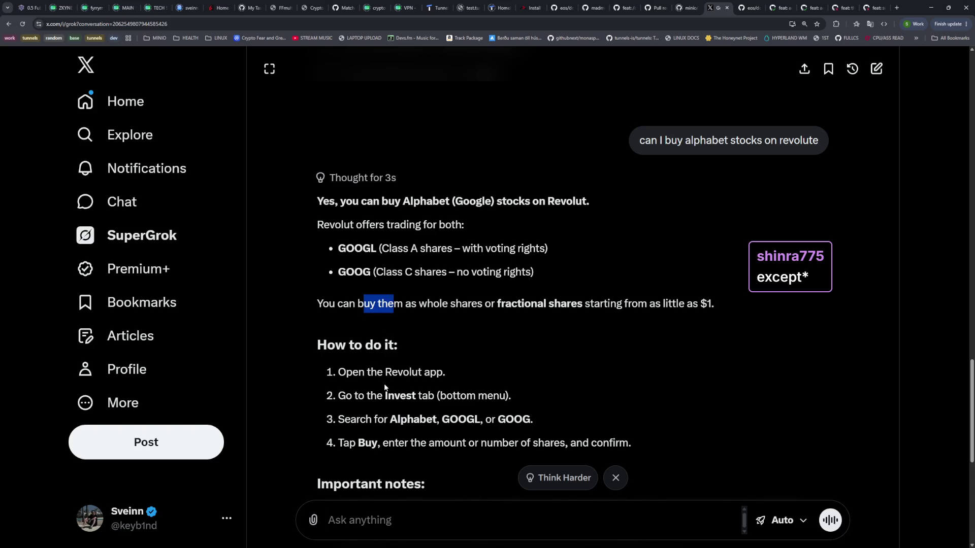
pyautogui.moveTo(453, 201); pyautogui.dragTo(503, 202)
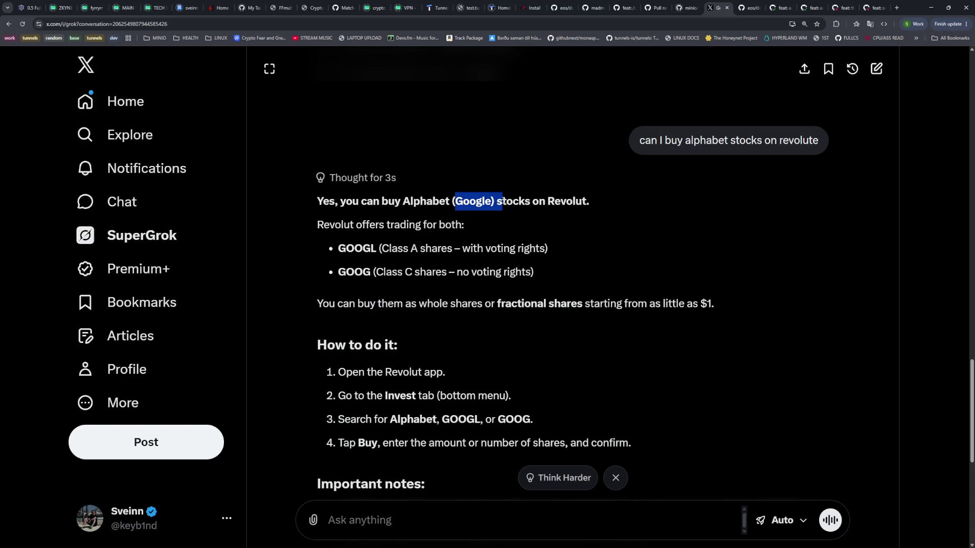
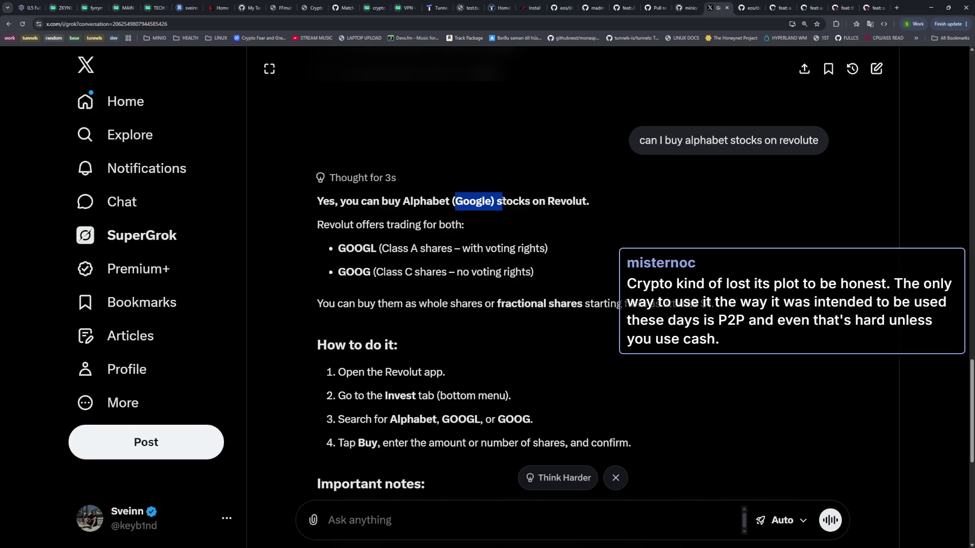
# - Highlight the GOOGL Class A description in Grok's Revolut answer, then open a new tab
pyautogui.moveTo(548, 249); pyautogui.dragTo(367, 244)
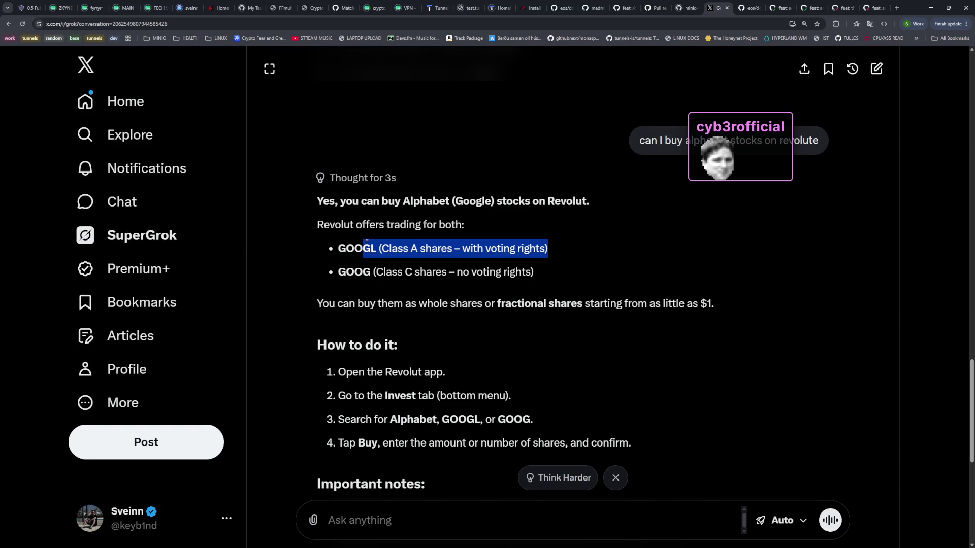
pyautogui.click(400, 338)
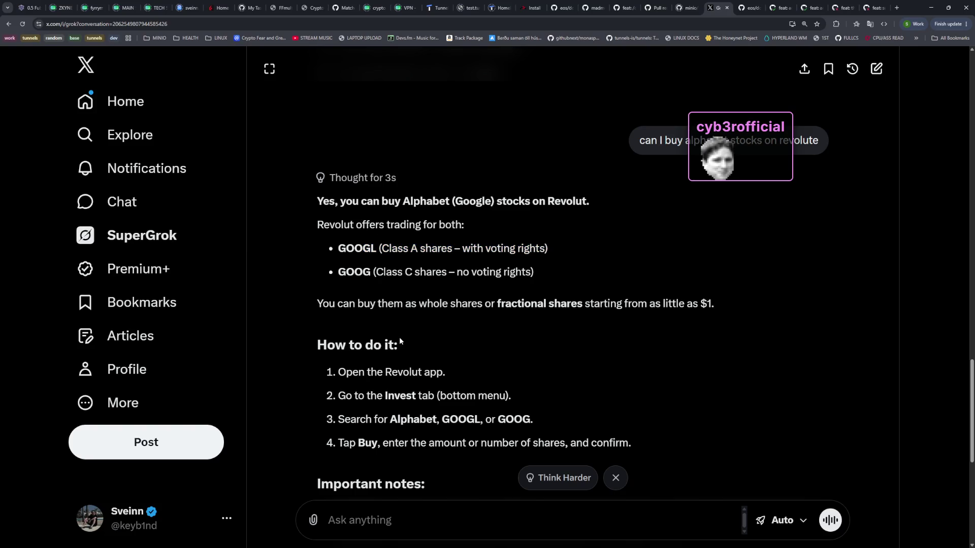
pyautogui.hotkey('ctrl', 't')
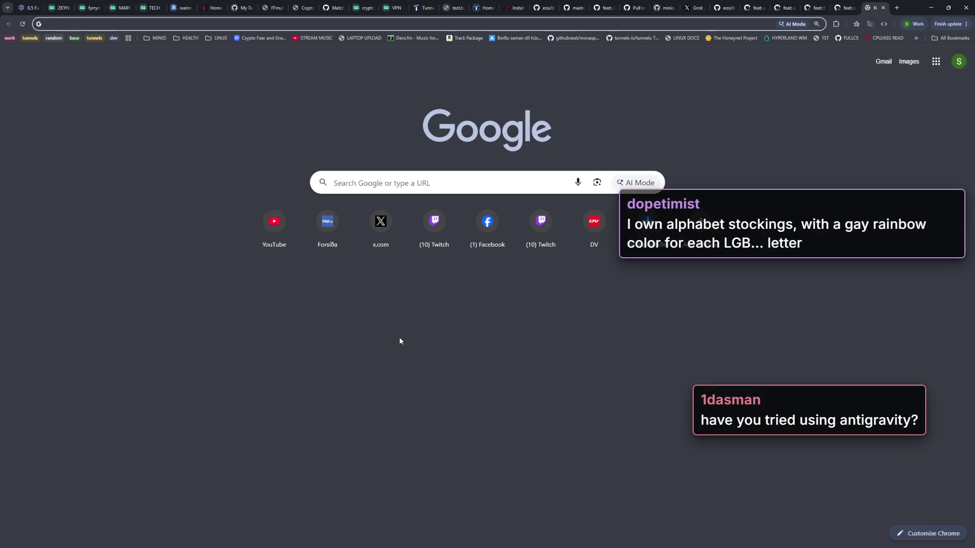
# - Search Google for 'temp in iceland', check the weather card, then close that tab
pyautogui.write('temp in iceland')
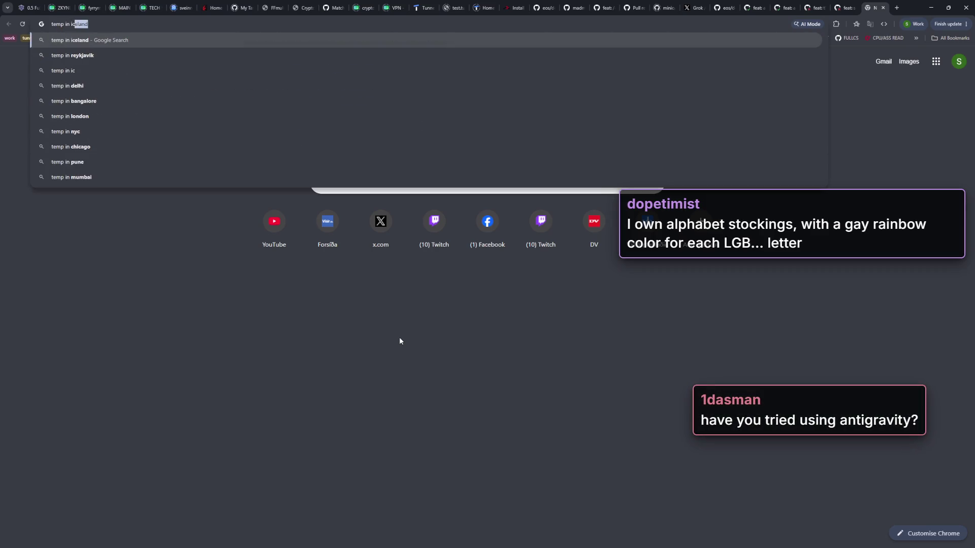
pyautogui.press('Return')
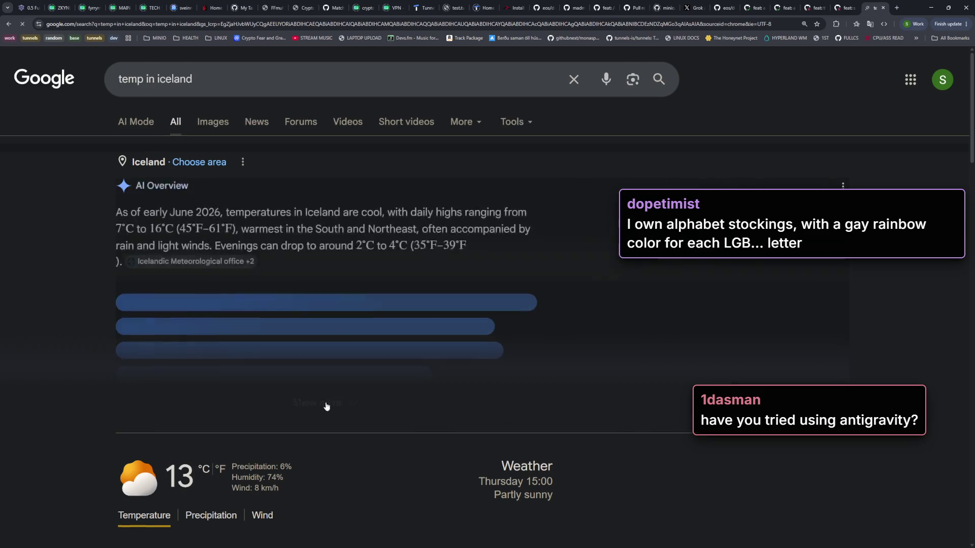
pyautogui.scroll(-4, 442, 439)
pyautogui.click(756, 382)
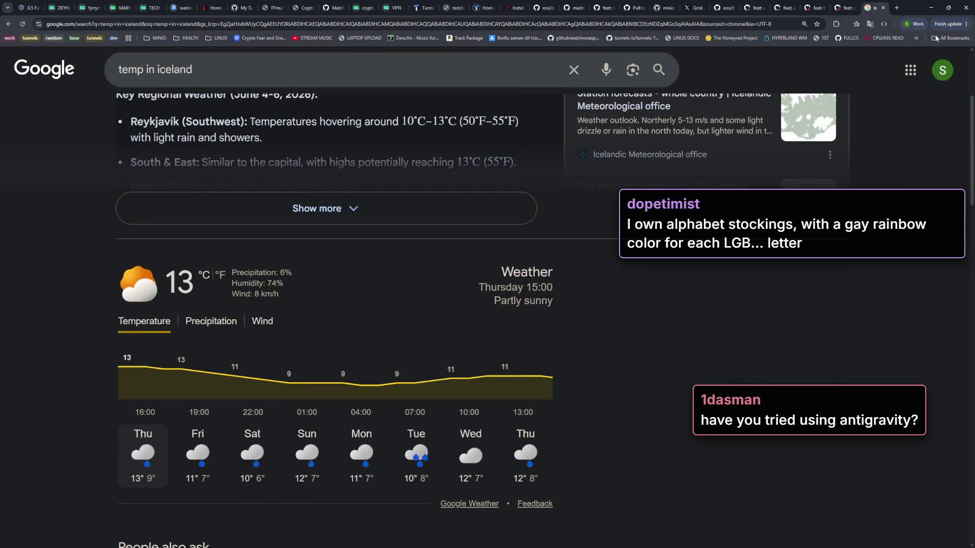
pyautogui.click(883, 7)
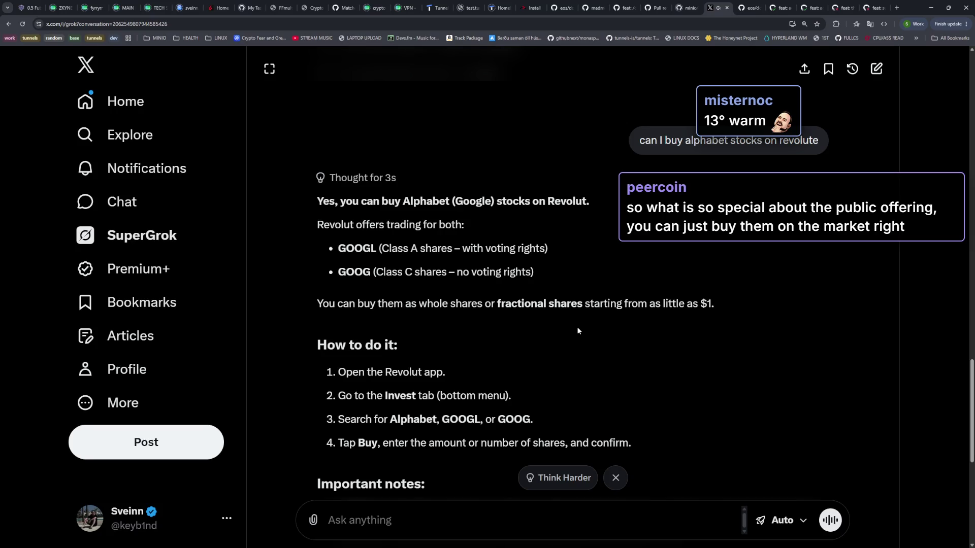
# - Highlight part of Grok's answer, then switch to the GitHub tab showing merged PR #351
pyautogui.moveTo(420, 201); pyautogui.dragTo(493, 370)
pyautogui.click(510, 388)
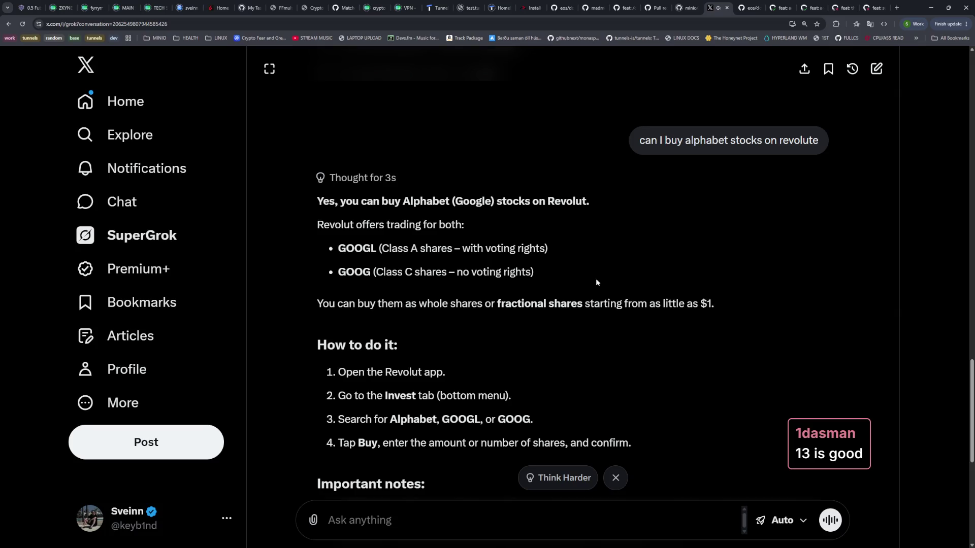
pyautogui.hotkey('ctrl', 'Tab')
pyautogui.hotkey('ctrl', 'Tab')
pyautogui.hotkey('ctrl', 'Tab')
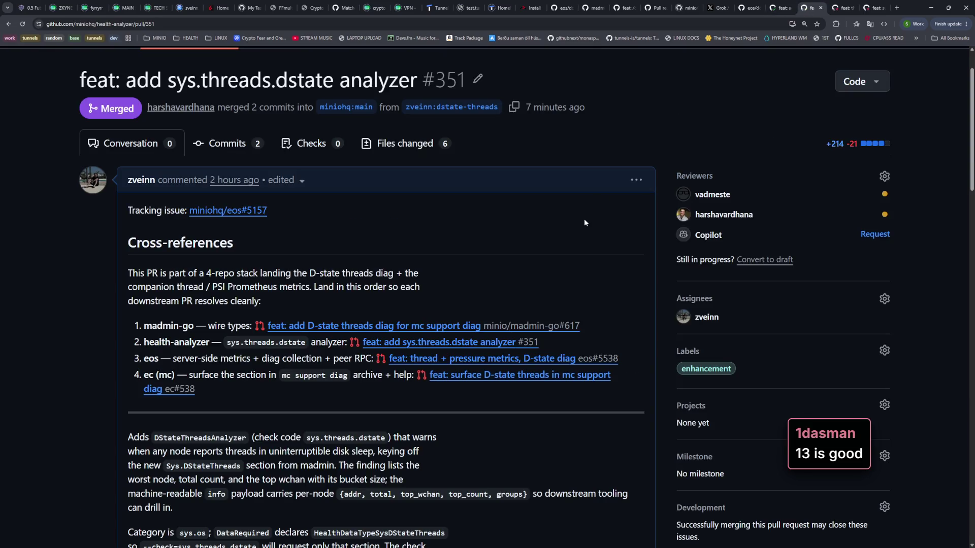
# - Review PR #351's changed files, including the go.mod diff
pyautogui.scroll(1, 583, 222)
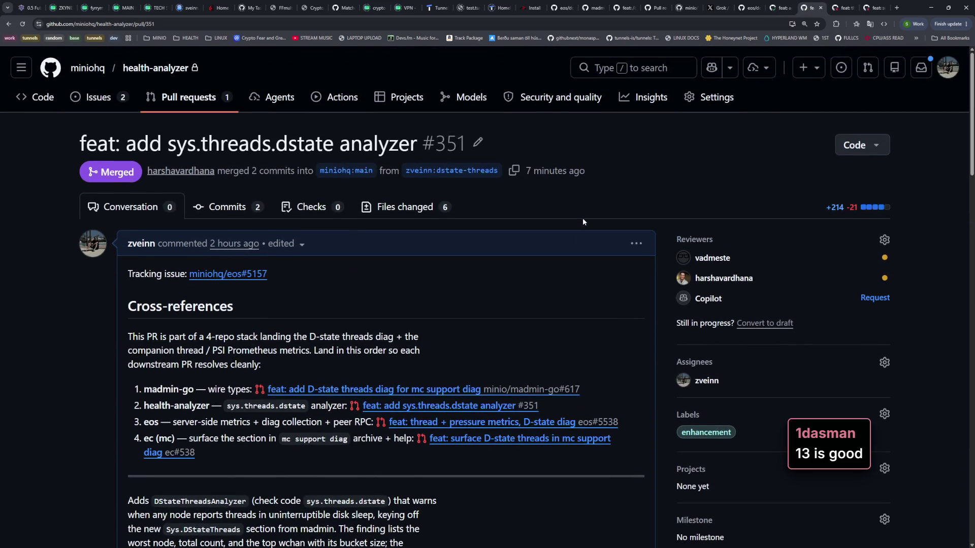
pyautogui.scroll(-10, 583, 222)
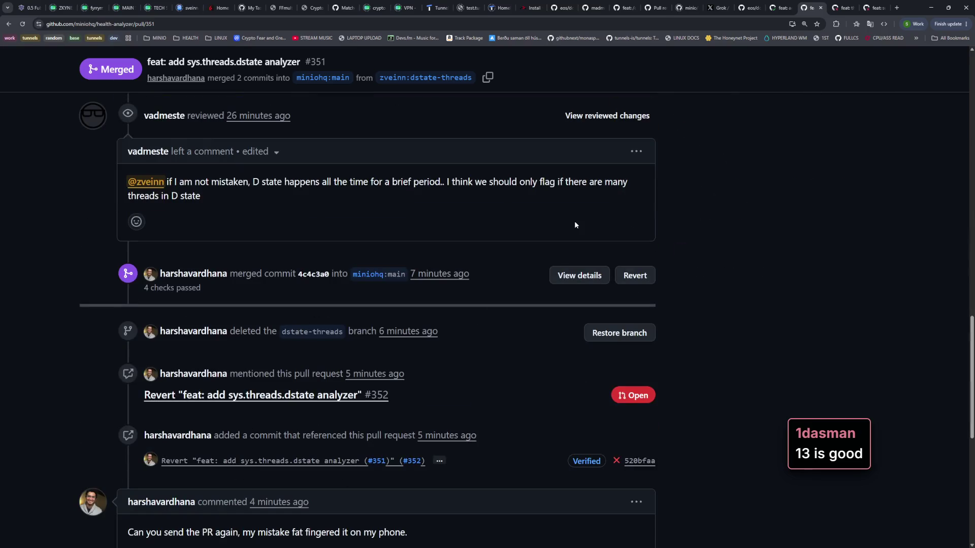
pyautogui.scroll(10, 561, 243)
pyautogui.click(454, 213)
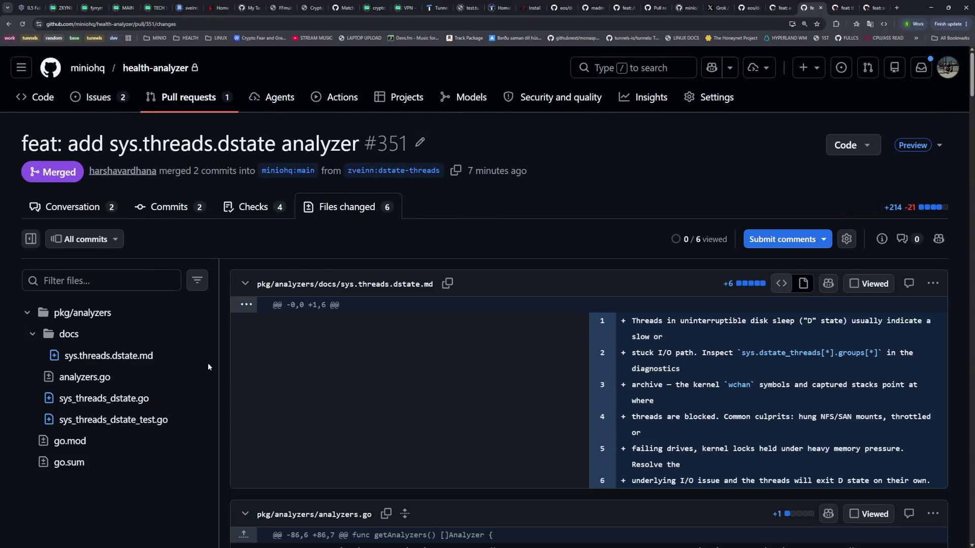
pyautogui.click(76, 441)
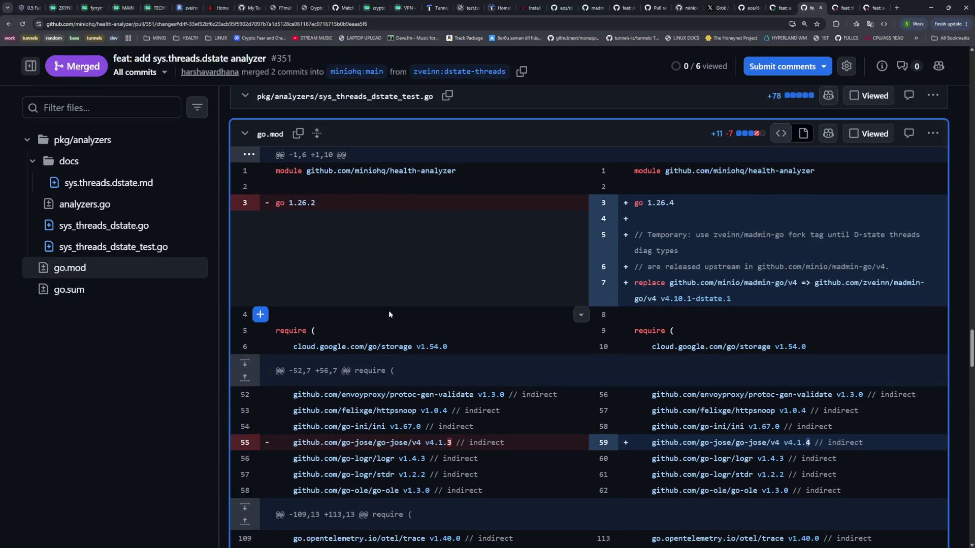
pyautogui.scroll(-2, 388, 314)
pyautogui.scroll(3, 425, 306)
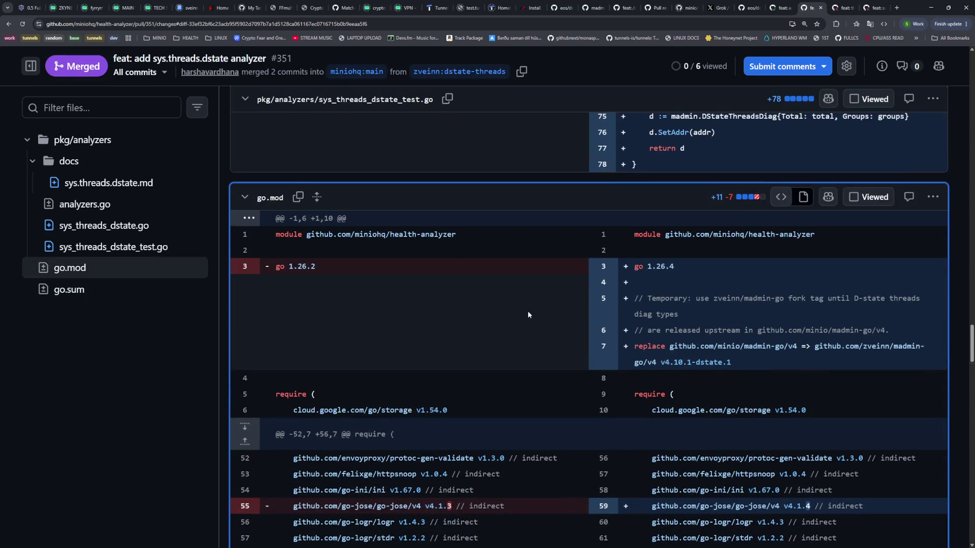
# - Look over madmin-go PR #617, then return to the PR #351 diff
pyautogui.click(782, 10)
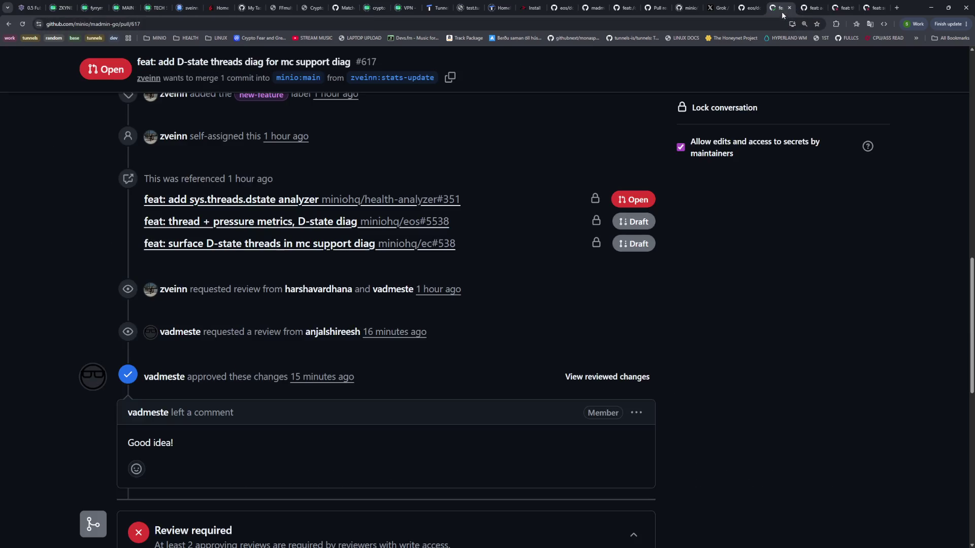
pyautogui.scroll(-1, 468, 278)
pyautogui.scroll(10, 468, 278)
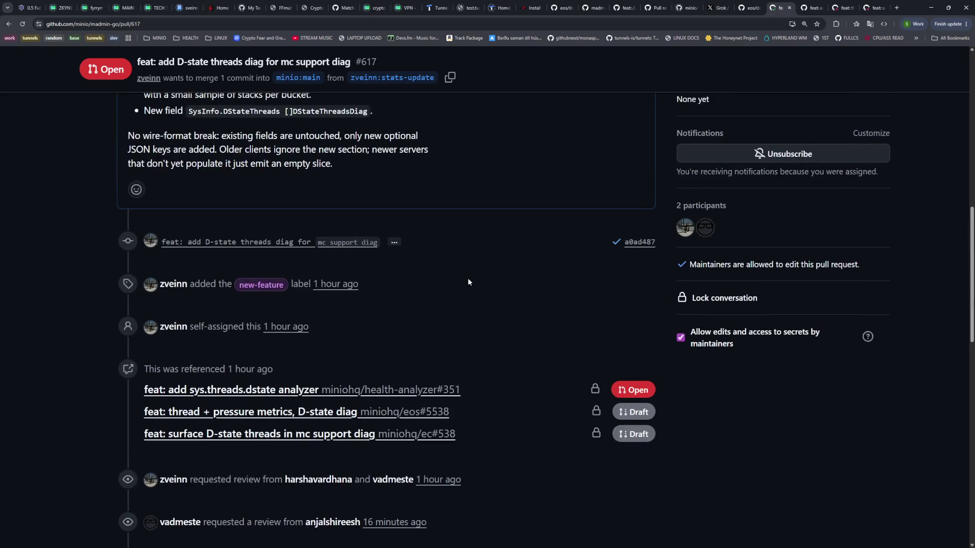
pyautogui.scroll(3, 468, 279)
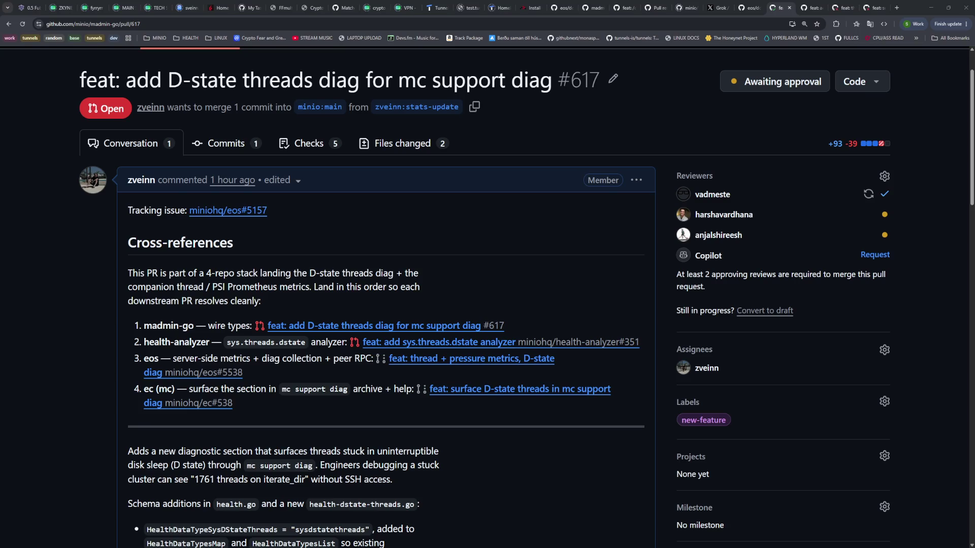
pyautogui.hotkey('ctrl', 'Tab')
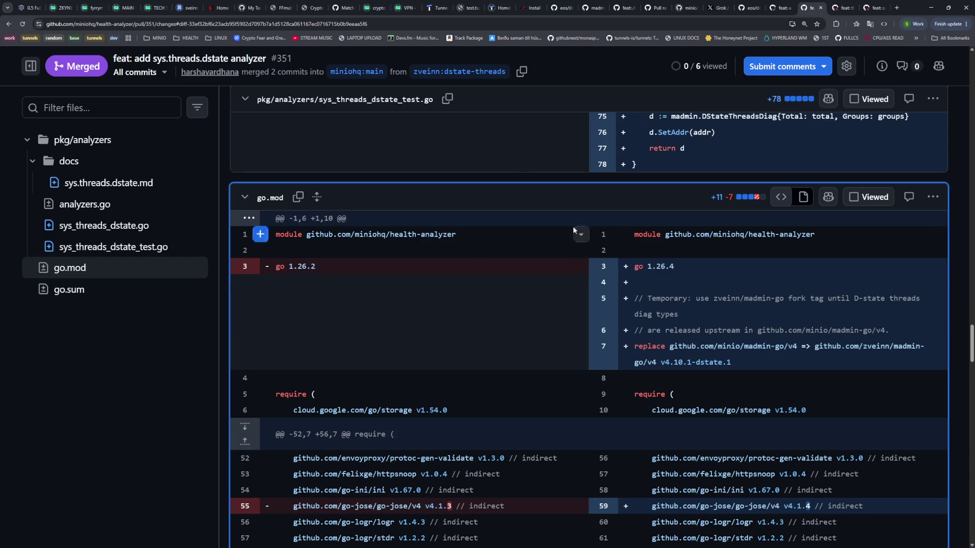
# - Go back to PR #351's conversation and scroll through its comments
pyautogui.click(8, 24)
pyautogui.click(9, 24)
pyautogui.click(8, 24)
pyautogui.scroll(-10, 388, 280)
pyautogui.scroll(-7, 385, 282)
pyautogui.scroll(3, 235, 226)
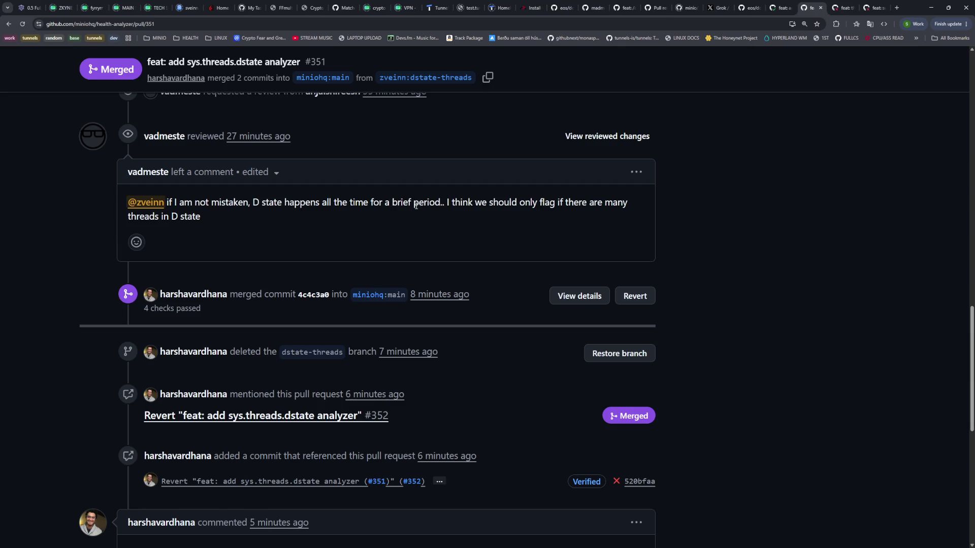
pyautogui.scroll(-5, 410, 214)
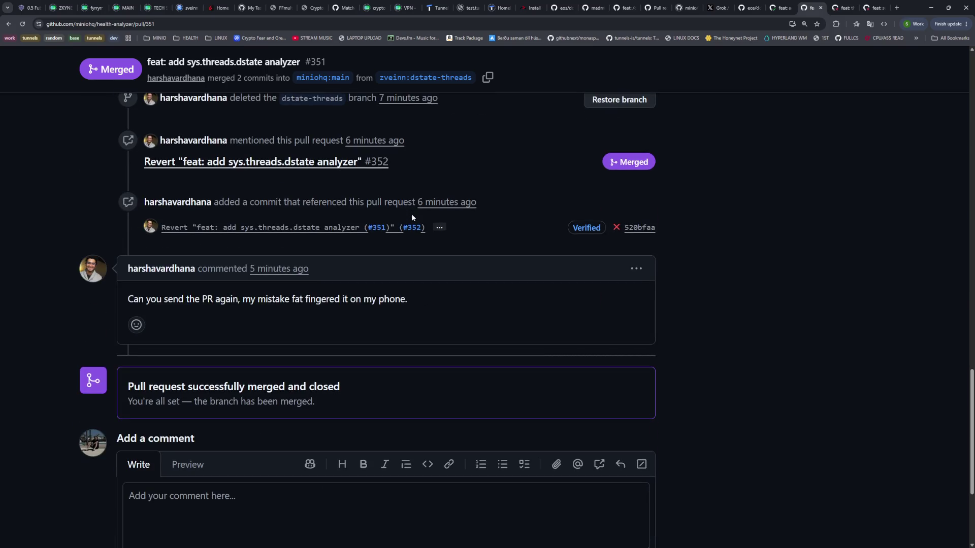
# - Add a grinning-face reaction to the maintainer's request to resend the PR
pyautogui.moveTo(409, 301); pyautogui.dragTo(110, 305)
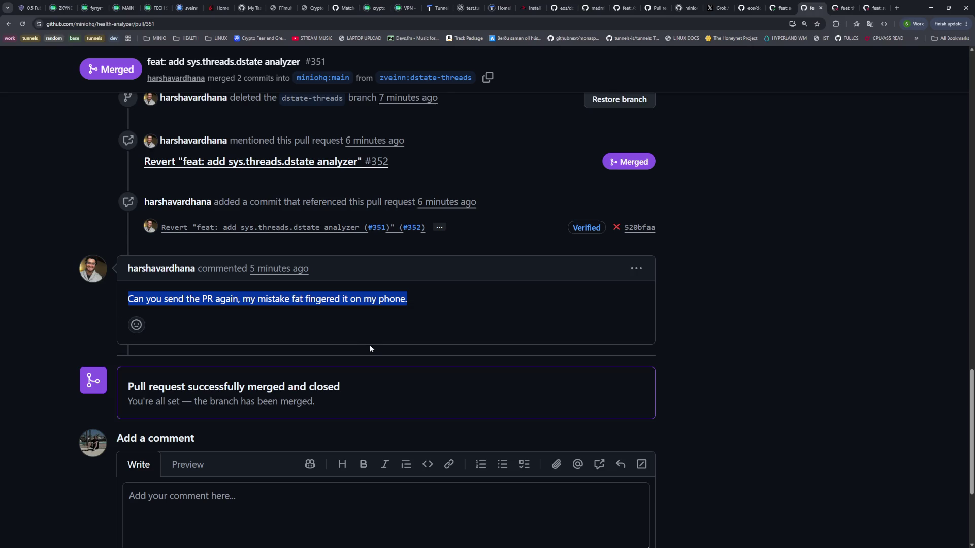
pyautogui.click(378, 328)
pyautogui.scroll(-3, 379, 328)
pyautogui.scroll(5, 415, 368)
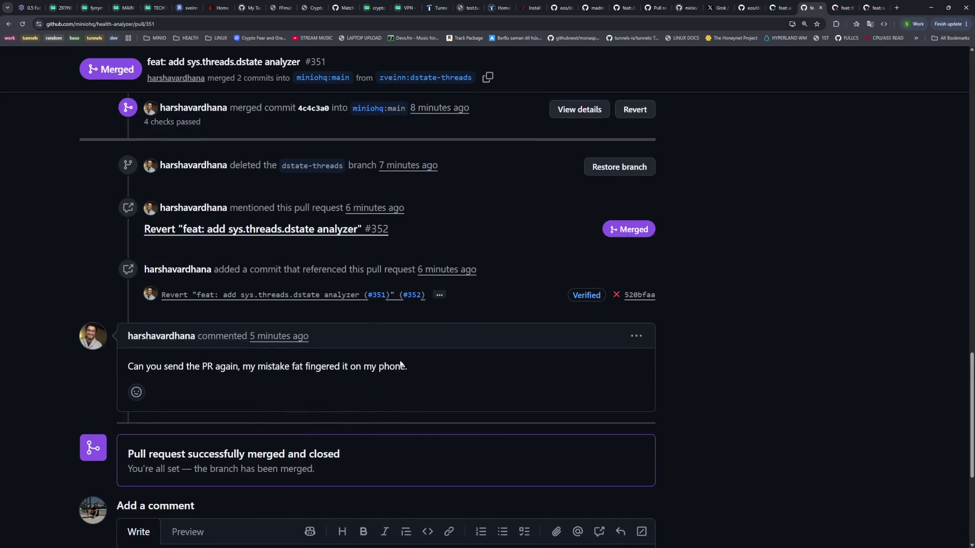
pyautogui.click(136, 392)
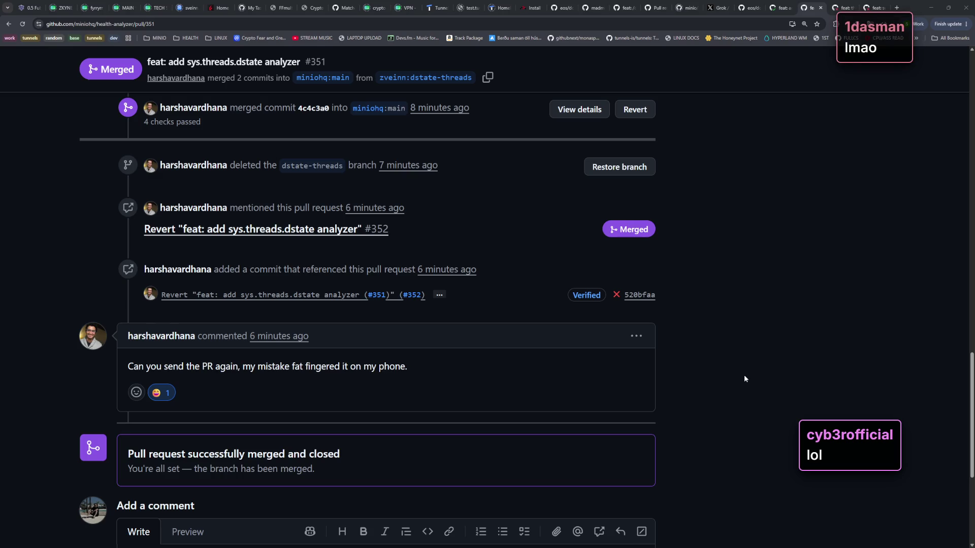
pyautogui.hotkey('alt', 'Tab')
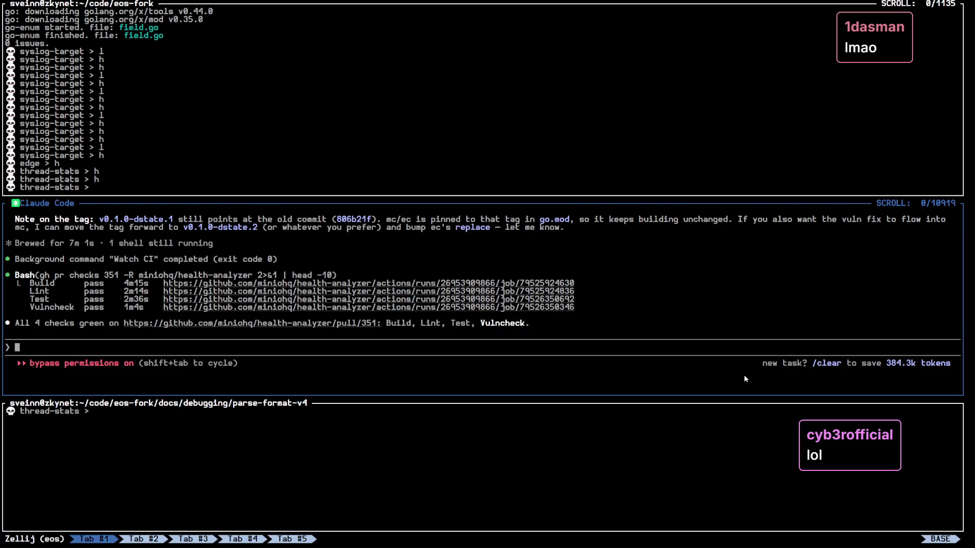
# - Launch lazygit full-screen in the health-analyzer terminal tab and focus the local branches
pyautogui.hotkey('alt', 'l')
pyautogui.write('lg')
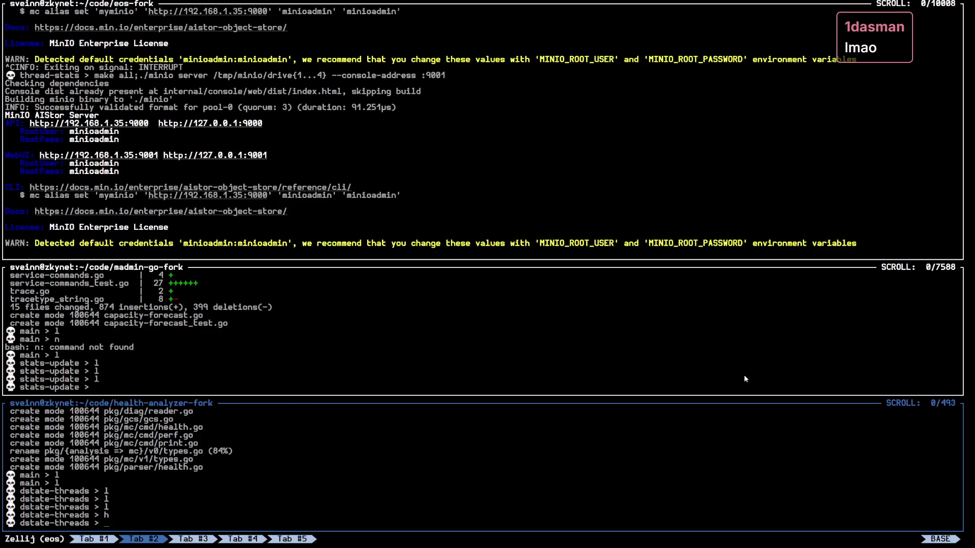
pyautogui.press('Return')
pyautogui.hotkey('ctrl', 'p')
pyautogui.press('f')
pyautogui.press('Tab')
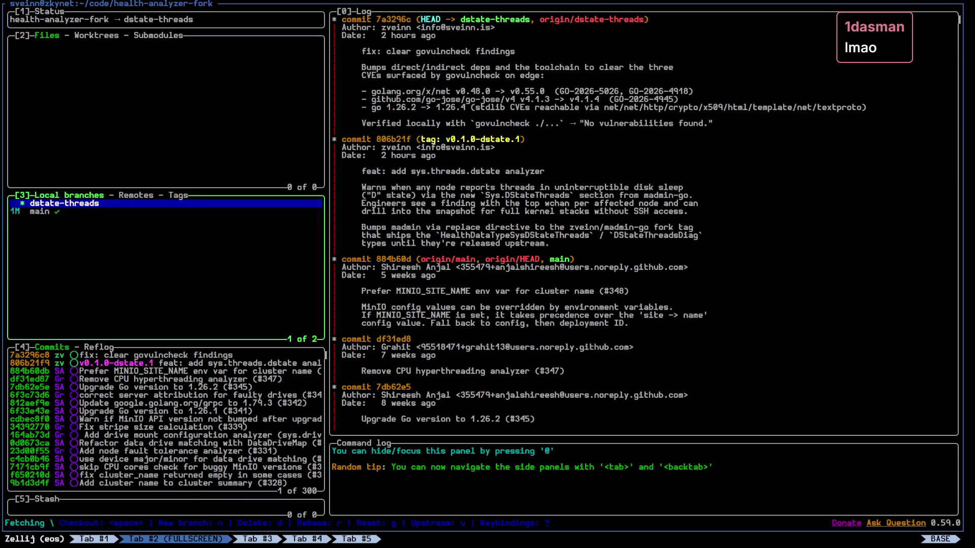
# - Create branch dstat-threads-no-fat-fingering-this-time off dstate-threads and push it to origin
pyautogui.write('ndstat-')
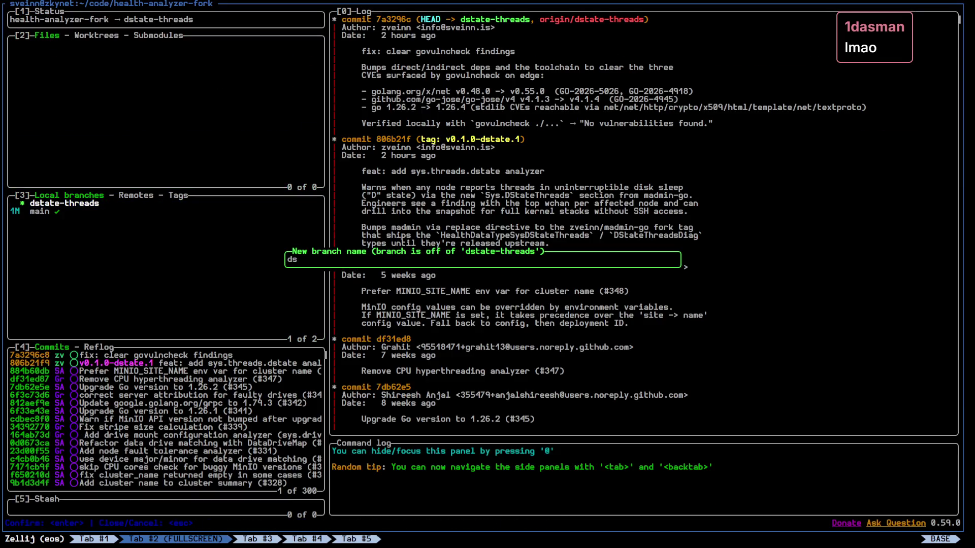
pyautogui.write('threads-')
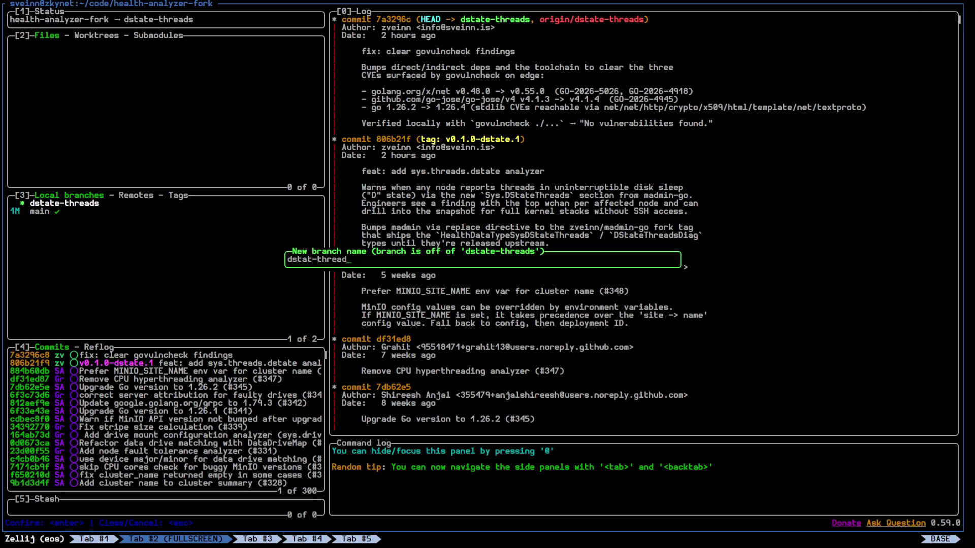
pyautogui.write('no-fatf')
pyautogui.press('BackSpace')
pyautogui.write('-fingering-')
pyautogui.write('this-time')
pyautogui.press('Return')
pyautogui.press('P')
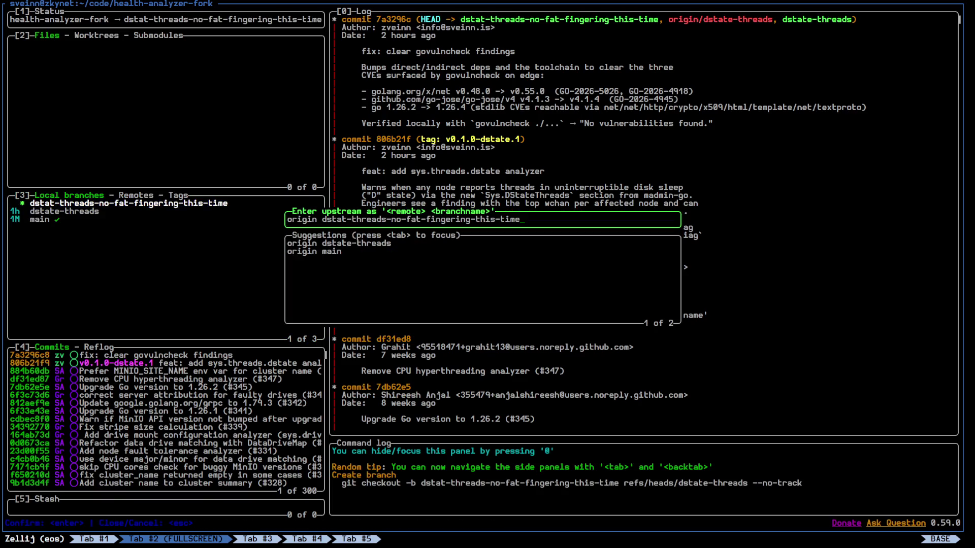
pyautogui.press('Return')
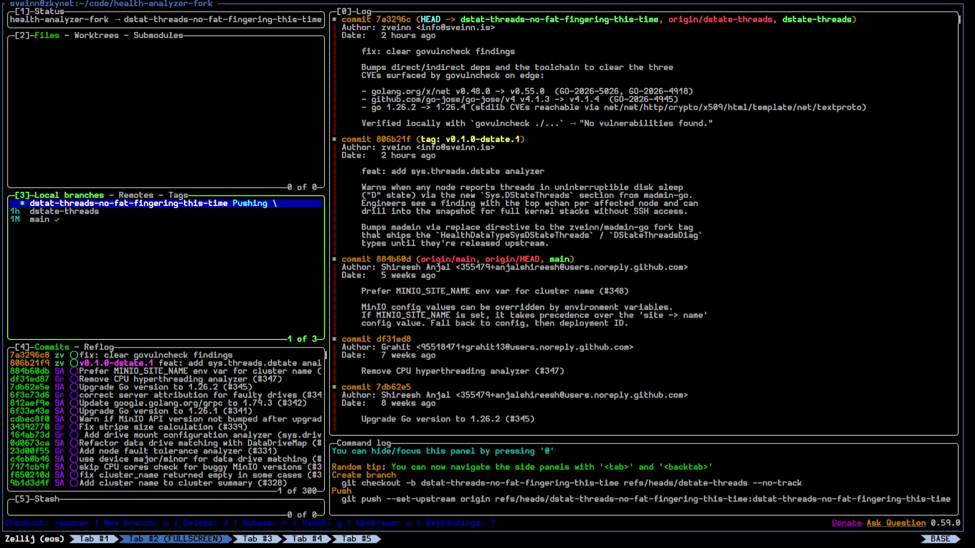
pyautogui.hotkey('alt', 'Tab')
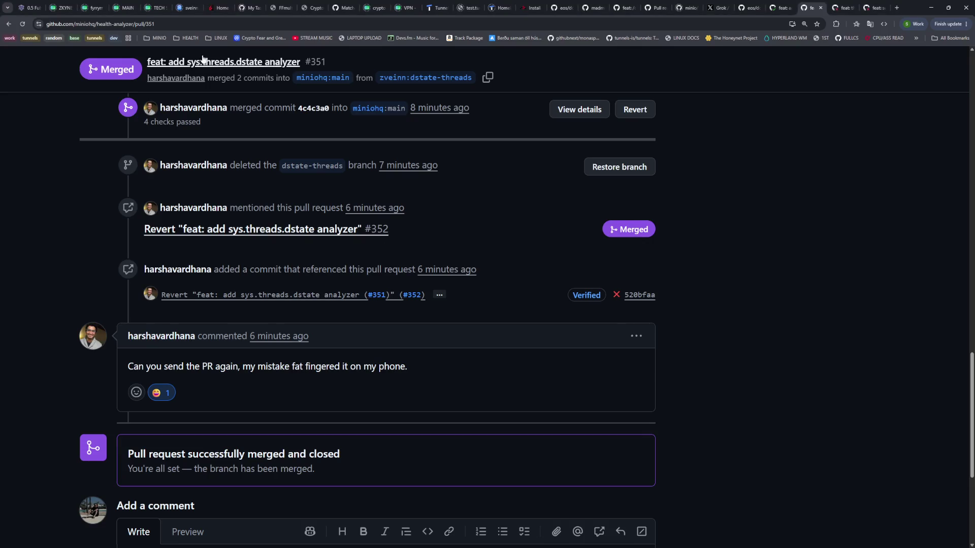
# - Start a pull request from the freshly pushed branch via the repository's pull request list
pyautogui.scroll(15, 441, 241)
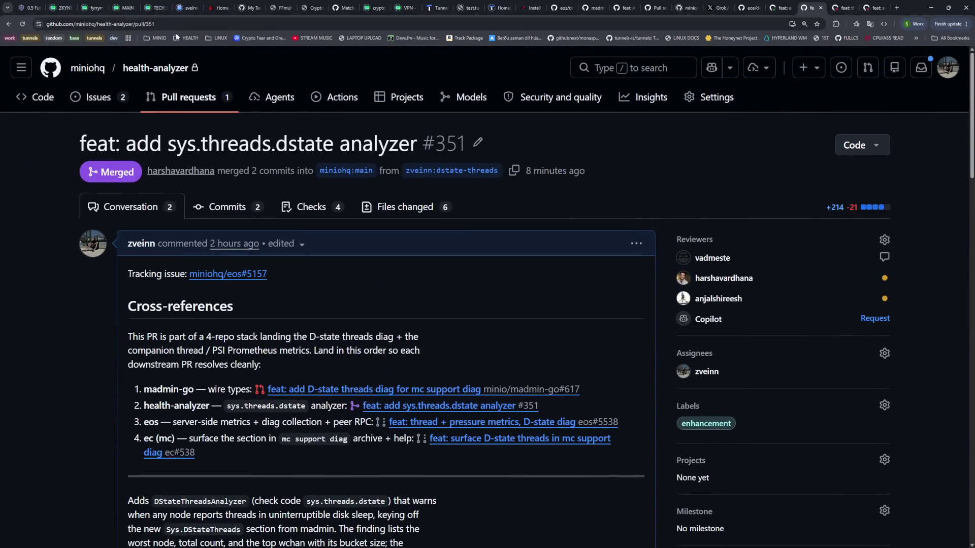
pyautogui.middleClick(195, 99)
pyautogui.hotkey('ctrl', 'Tab')
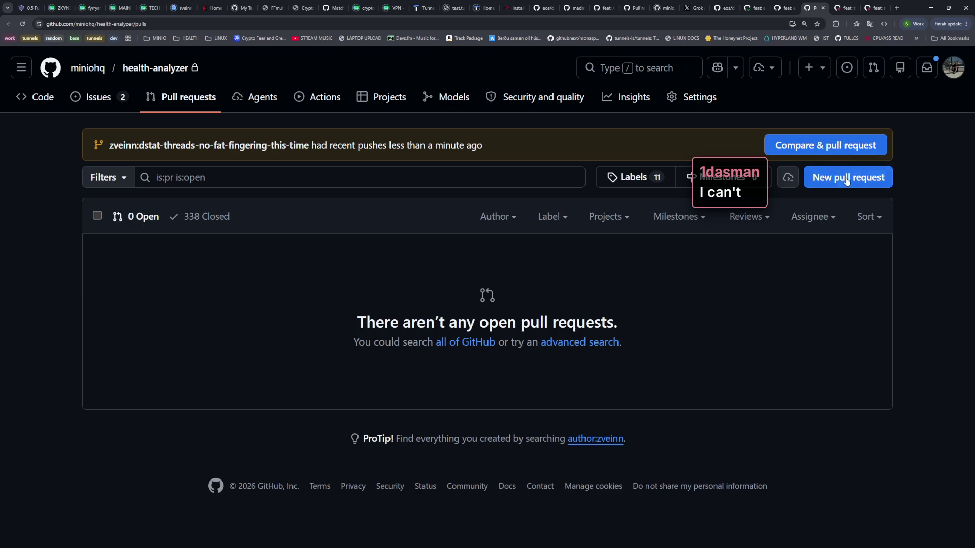
pyautogui.click(838, 148)
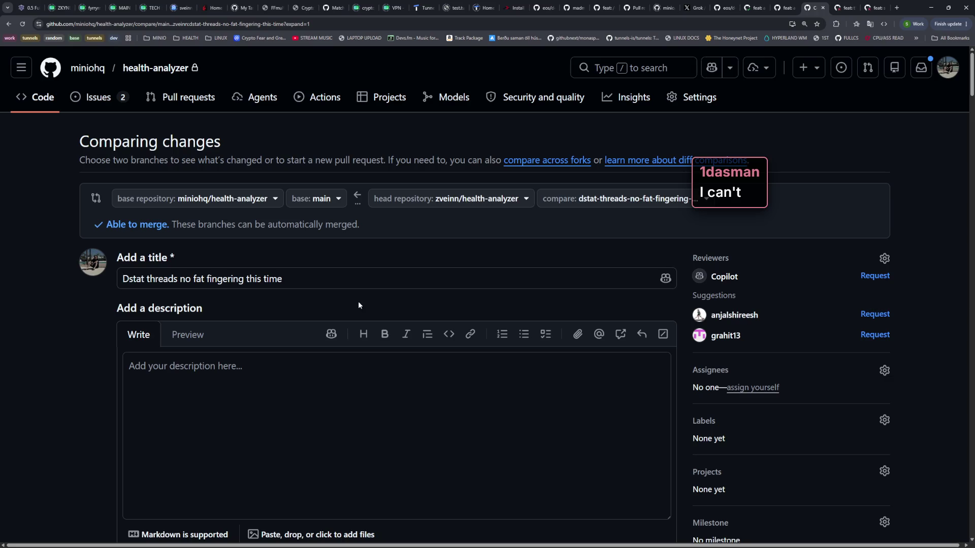
pyautogui.click(779, 8)
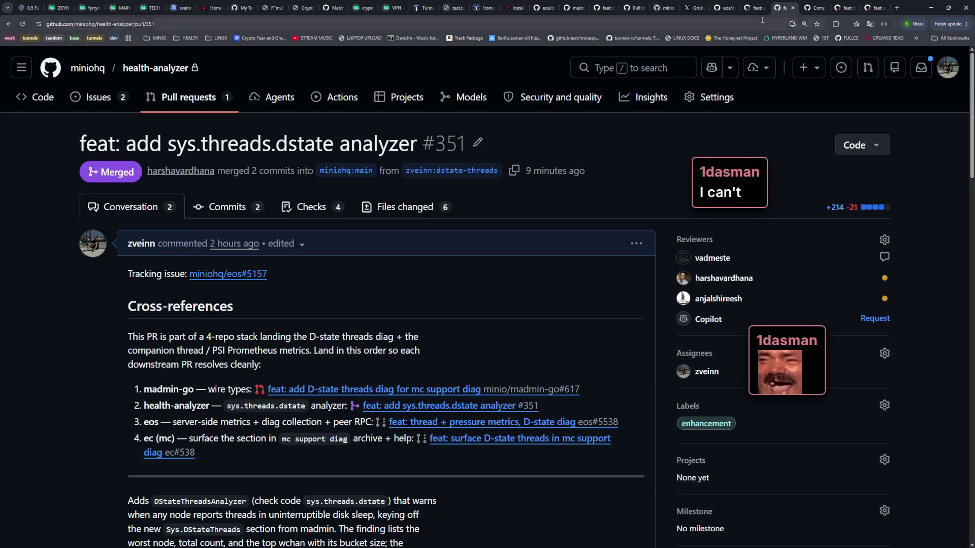
pyautogui.click(808, 8)
# - Describe it as 're-submit of:' plus the #351 link, trim the title to 'Dstat threads', and create it
pyautogui.click(347, 378)
pyautogui.write('re-submit of:')
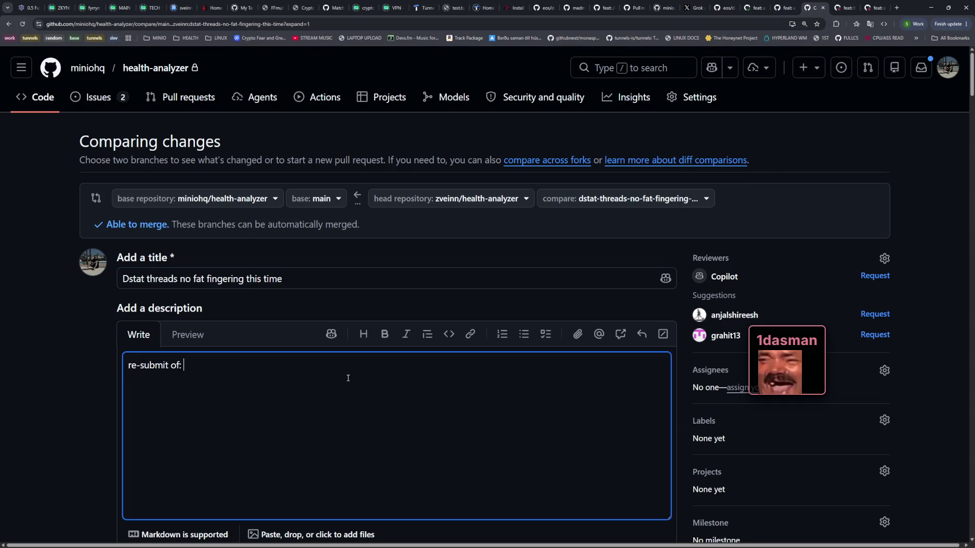
pyautogui.write('https://github.com/miniohq/health-analyzer/pull/351')
pyautogui.moveTo(308, 279); pyautogui.dragTo(178, 279)
pyautogui.press('BackSpace')
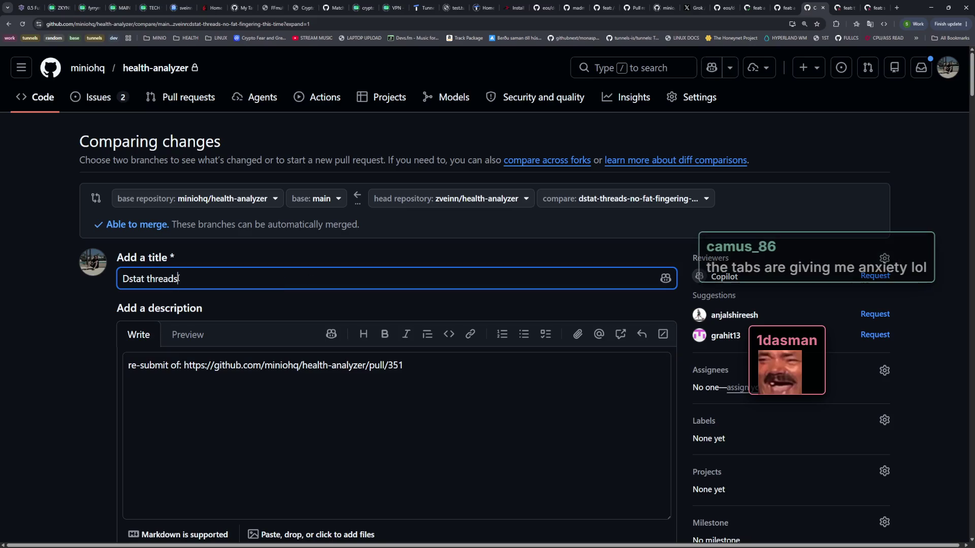
pyautogui.click(63, 393)
pyautogui.scroll(-6, 63, 393)
pyautogui.click(597, 252)
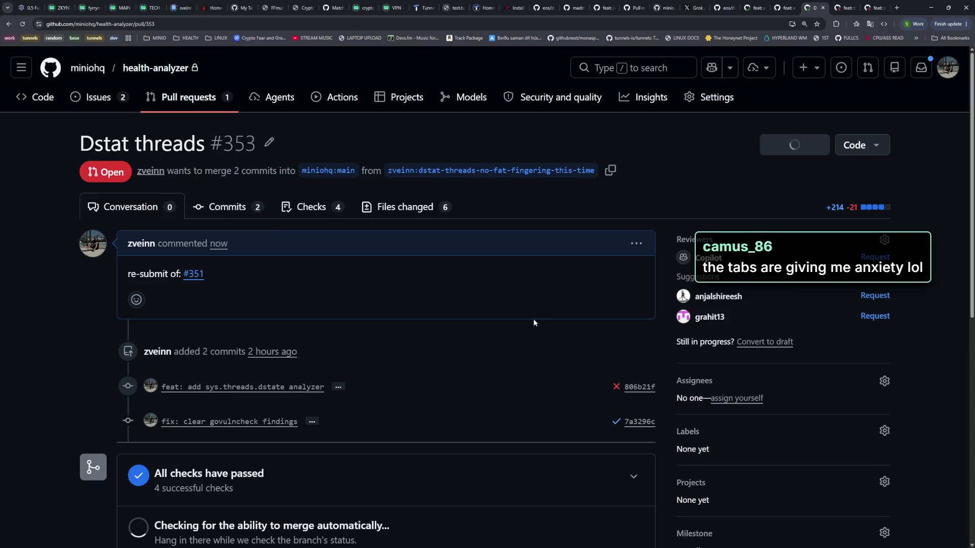
# - Request review on PR #353 from the maintainer who merged #351, then return to #351
pyautogui.click(884, 241)
pyautogui.write('har')
pyautogui.press('Return')
pyautogui.click(955, 275)
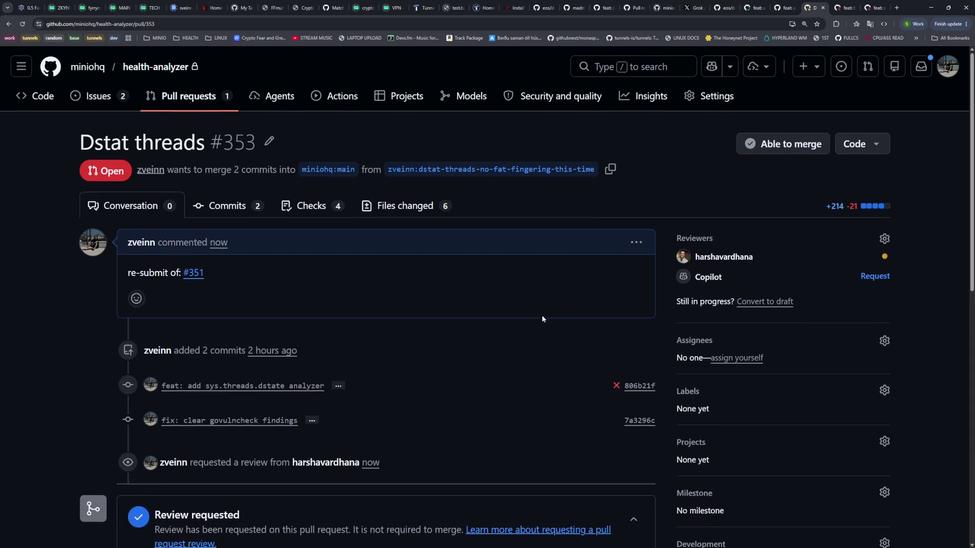
pyautogui.scroll(-3, 541, 315)
pyautogui.scroll(-3, 541, 318)
pyautogui.scroll(6, 541, 317)
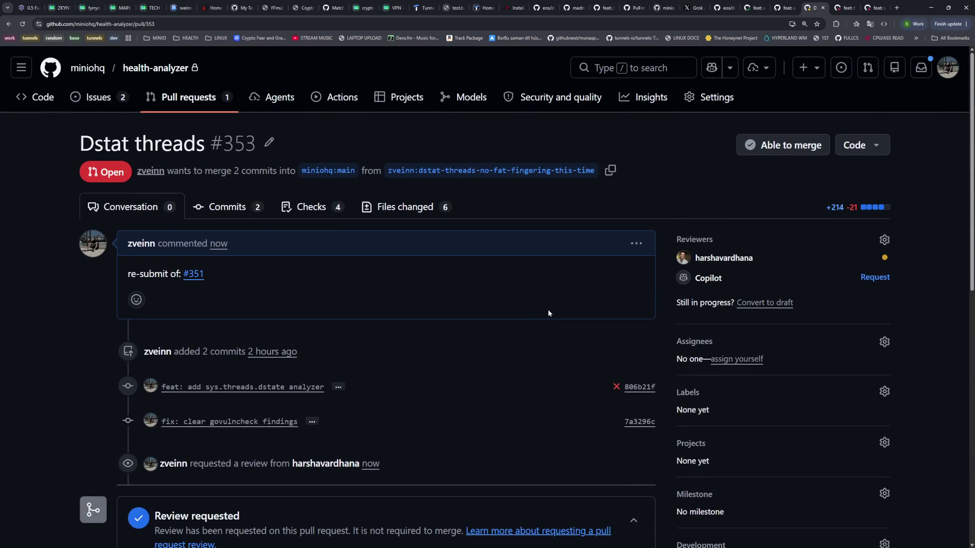
pyautogui.click(784, 11)
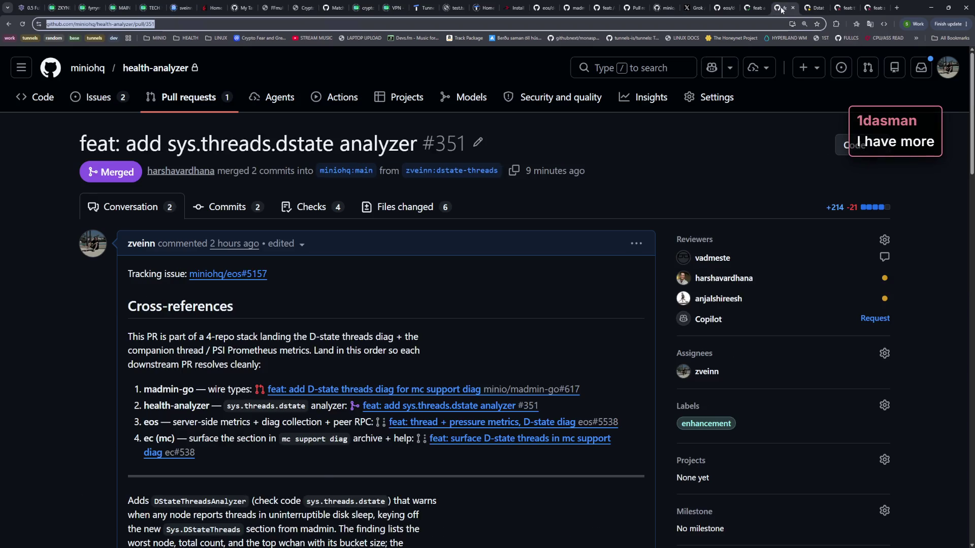
# - Quote-reply the reviewer's remark that D state happens briefly all the time on PR #351
pyautogui.click(756, 14)
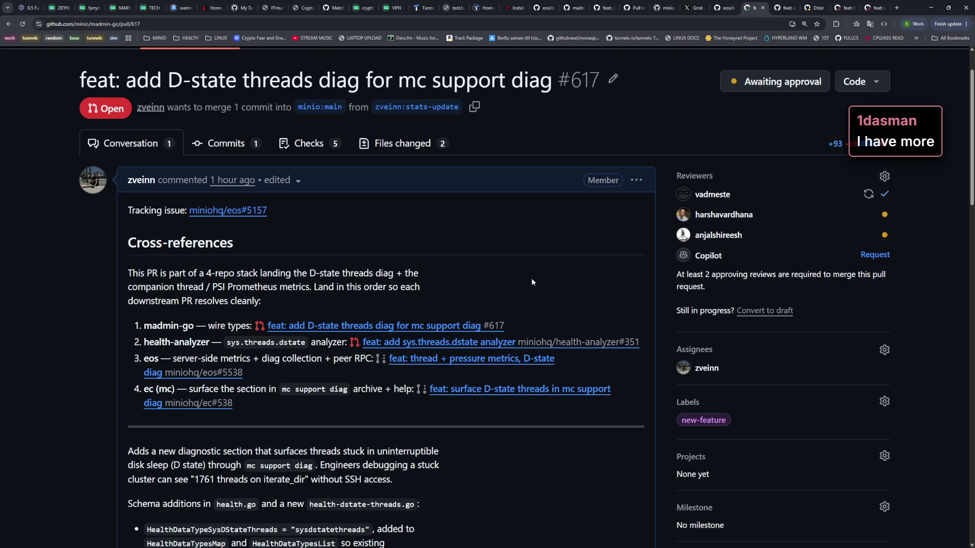
pyautogui.click(784, 8)
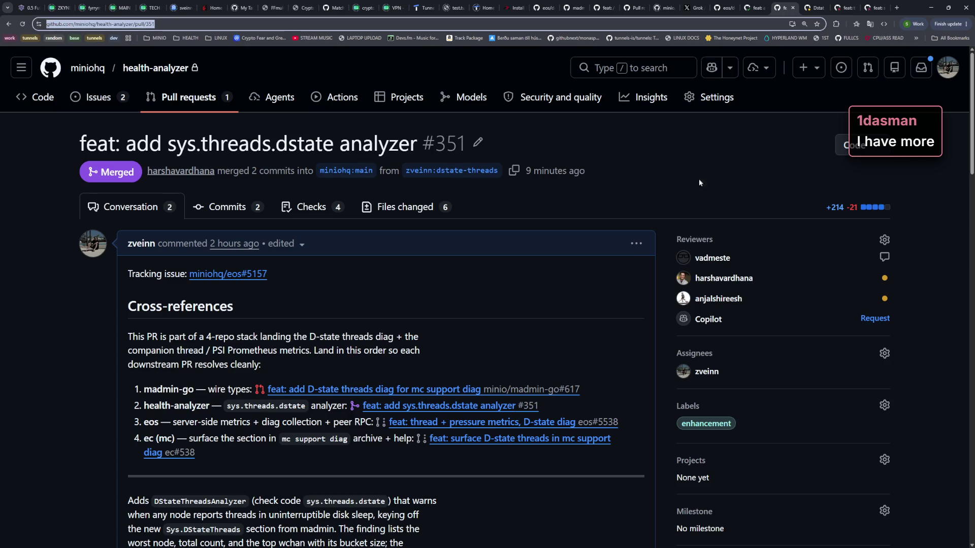
pyautogui.scroll(-10, 384, 300)
pyautogui.scroll(-9, 384, 299)
pyautogui.scroll(9, 387, 294)
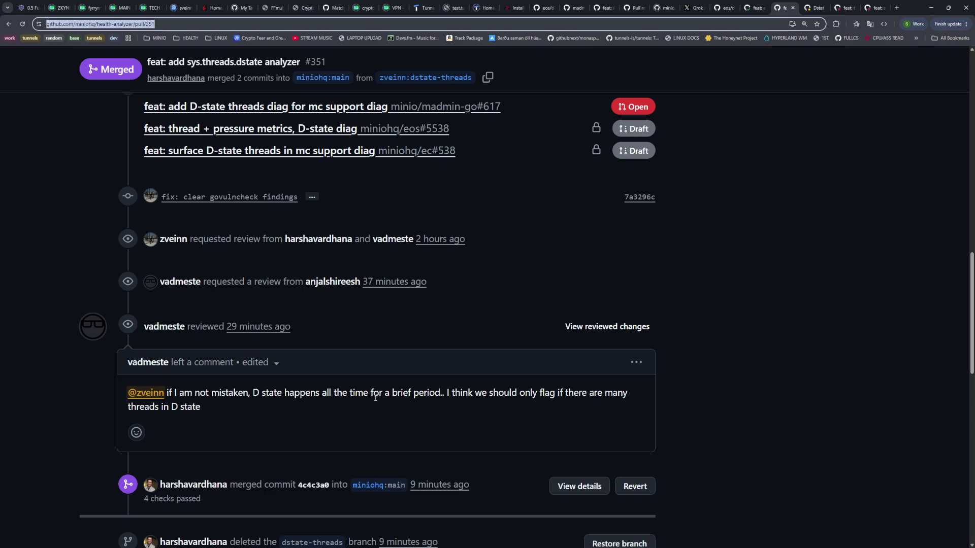
pyautogui.scroll(-2, 376, 398)
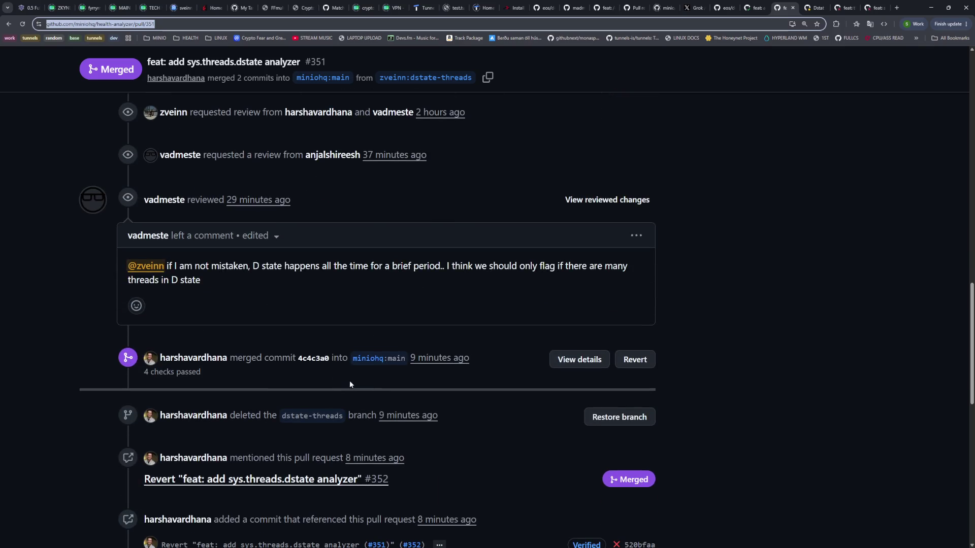
pyautogui.scroll(-2, 340, 376)
pyautogui.scroll(2, 339, 376)
pyautogui.click(633, 237)
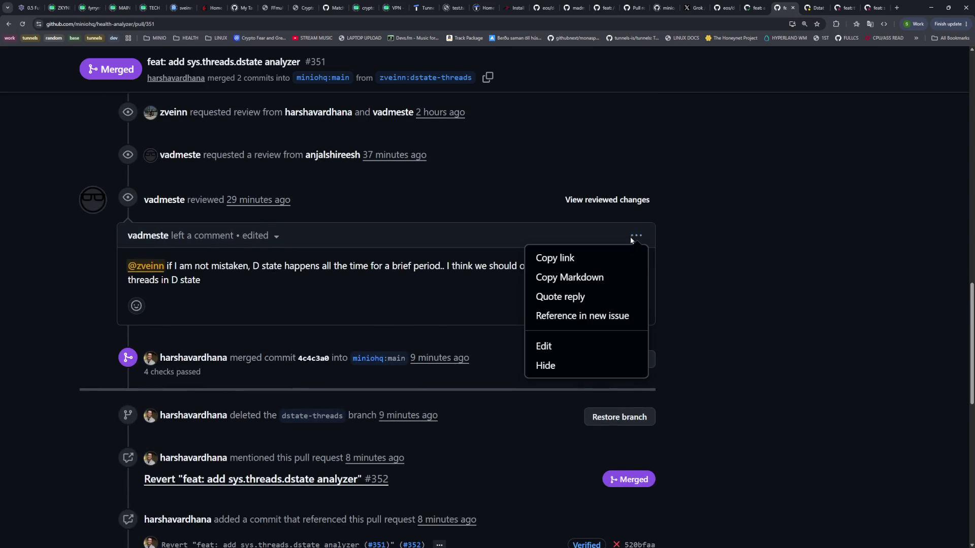
pyautogui.click(611, 298)
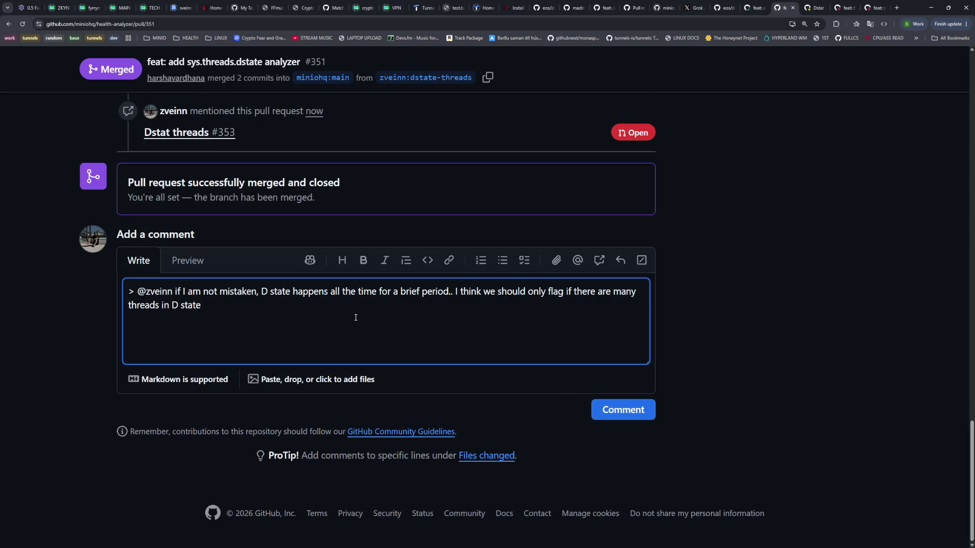
# - Write 'yea, we probably want to deal with that on minio side..', suggesting flagging D state only after X scrape intervals
pyautogui.write('ye')
pyautogui.press('BackSpace')
pyautogui.press('BackSpace')
pyautogui.write('yea, we probably want')
pyautogui.write(' to deal with th')
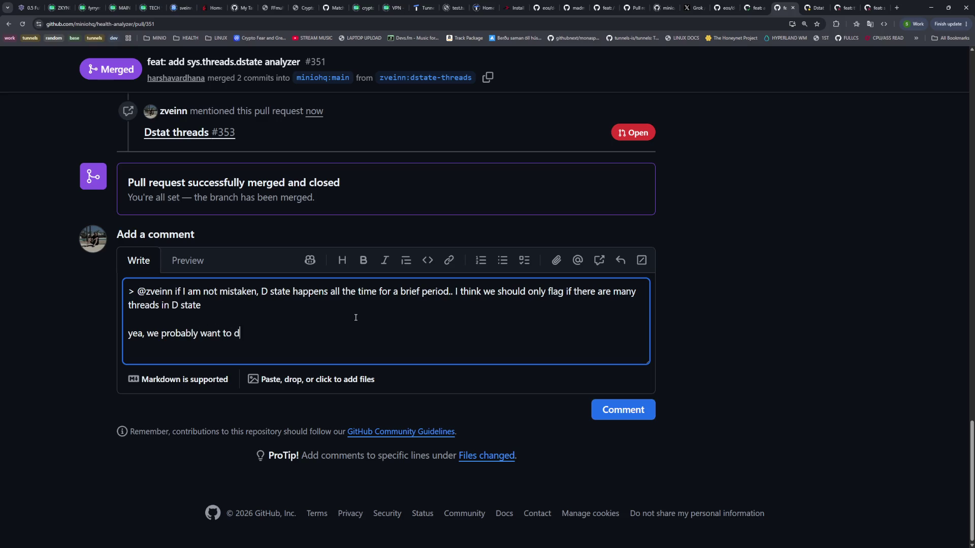
pyautogui.write('at on minio ')
pyautogui.write('side..')
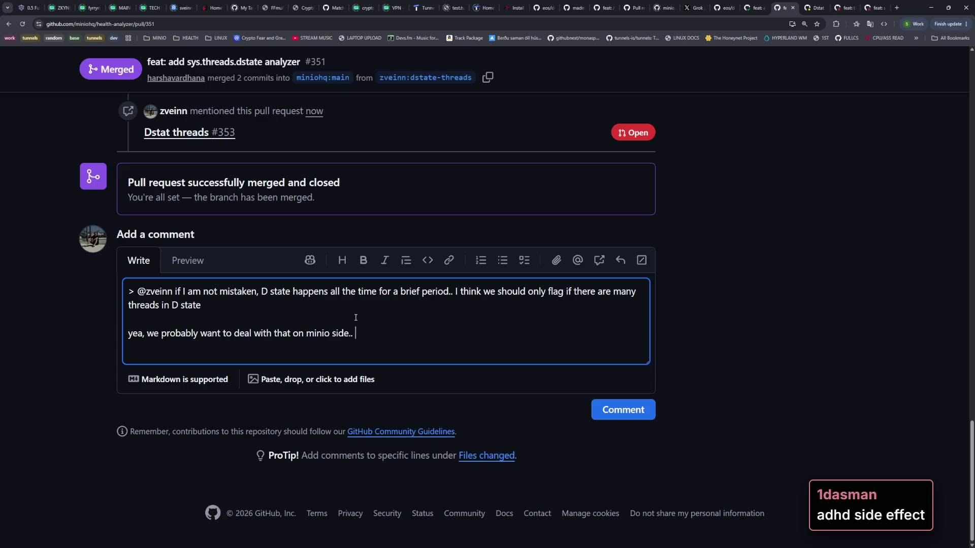
pyautogui.write('f.x. only show D s')
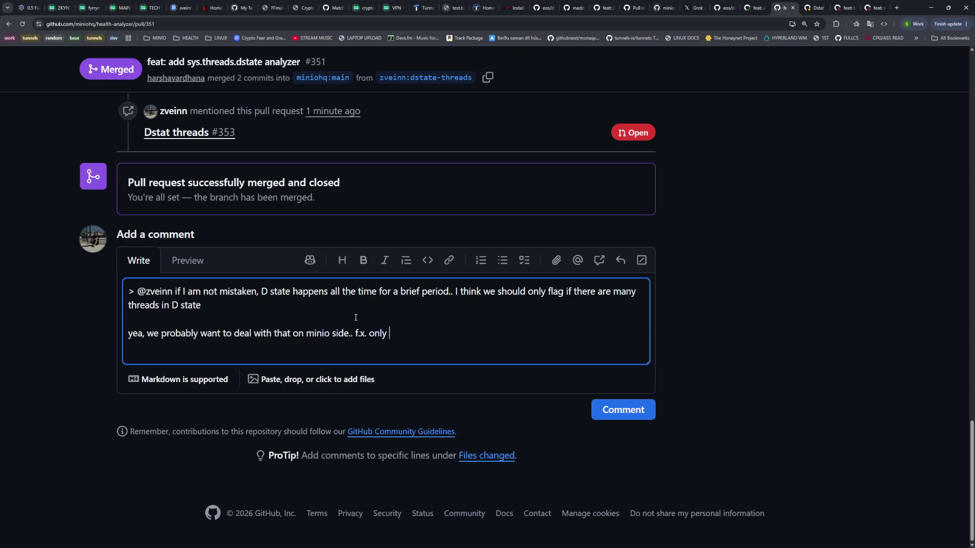
pyautogui.write("tate if it's been")
pyautogui.press('BackSpace')
pyautogui.write('n lik tha')
pyautogui.press('BackSpace')
pyautogui.press('BackSpace')
pyautogui.press('BackSpace')
pyautogui.write('e hat for X ')
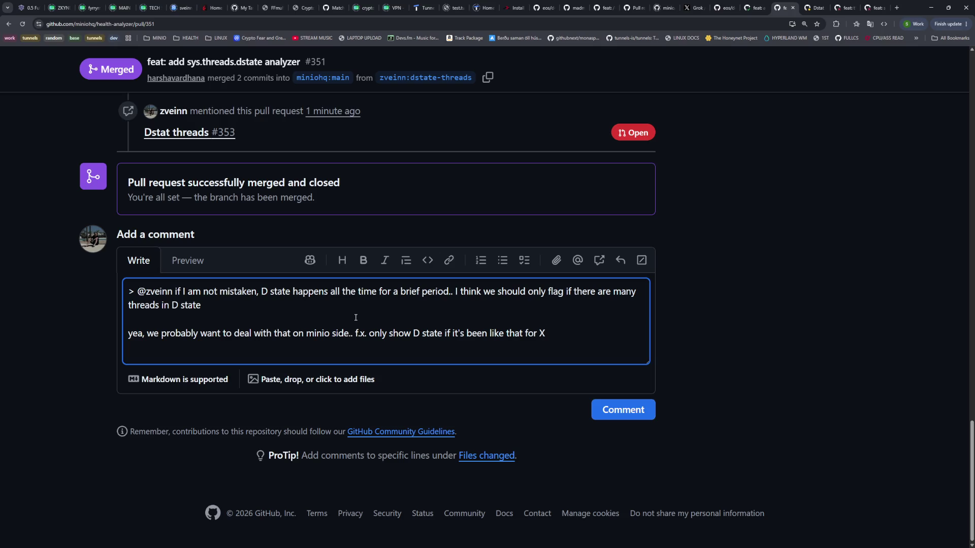
pyautogui.write('para')
pyautogui.press('BackSpace')
pyautogui.press('BackSpace')
pyautogui.press('BackSpace')
pyautogui.write('scrape intervals.')
# - Start and then discard a follow-up line, and post the reply on PR #351
pyautogui.press('Return')
pyautogui.write("If that's not enough")
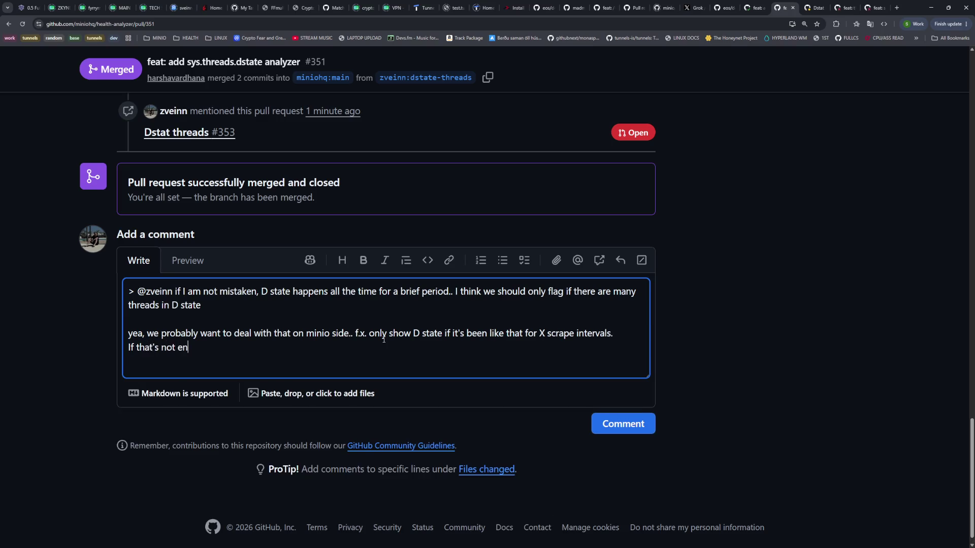
pyautogui.press('BackSpace')
pyautogui.press('BackSpace')
pyautogui.press('BackSpace')
pyautogui.press('BackSpace')
pyautogui.press('BackSpace')
pyautogui.write('For')
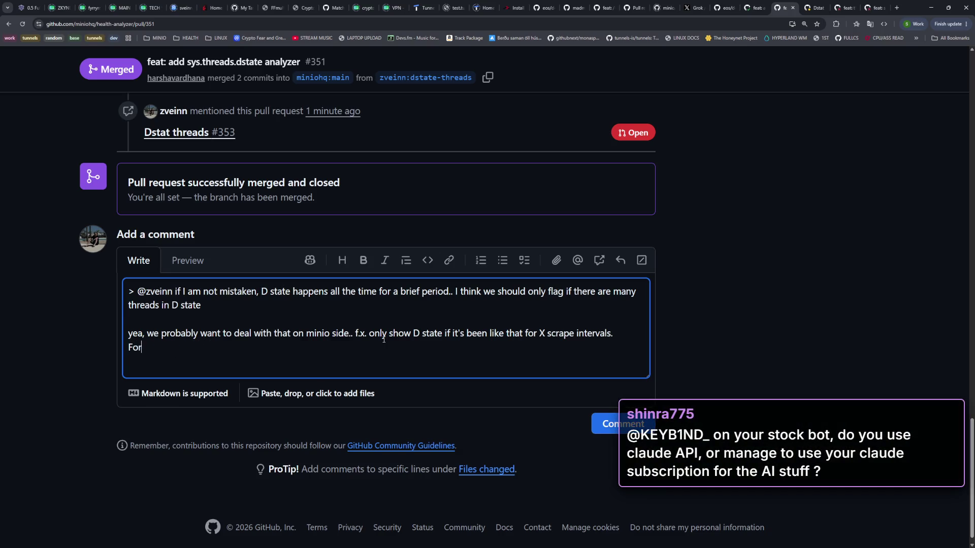
pyautogui.press('BackSpace')
pyautogui.press('BackSpace')
pyautogui.press('BackSpace')
pyautogui.press('BackSpace')
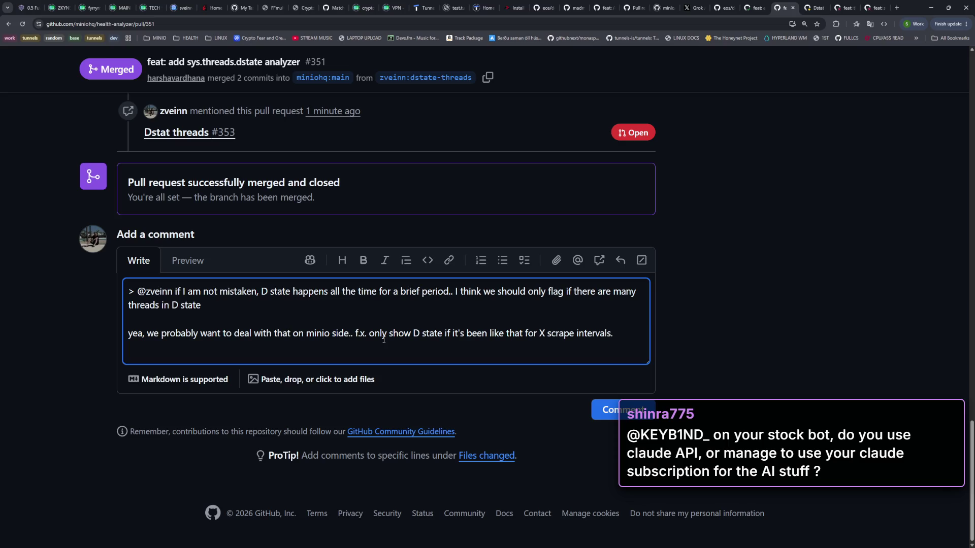
pyautogui.click(609, 414)
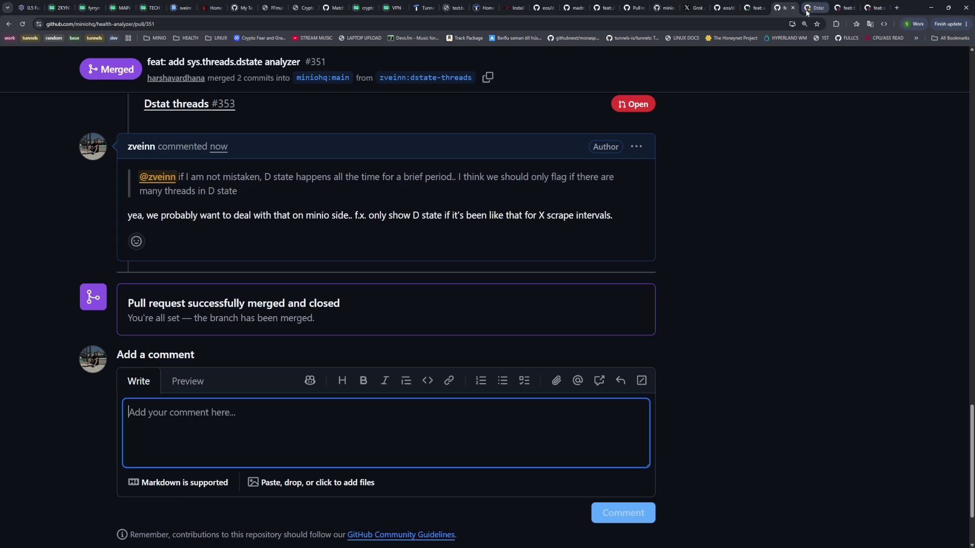
# - Glance at madmin-go PR #617, then return to PR #351's resend-request comment
pyautogui.click(753, 9)
pyautogui.scroll(-15, 531, 298)
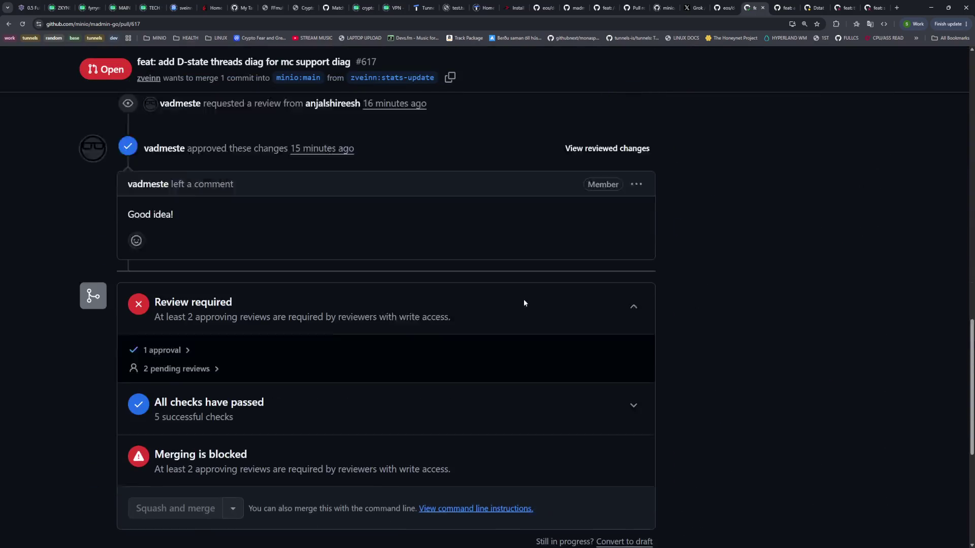
pyautogui.click(784, 7)
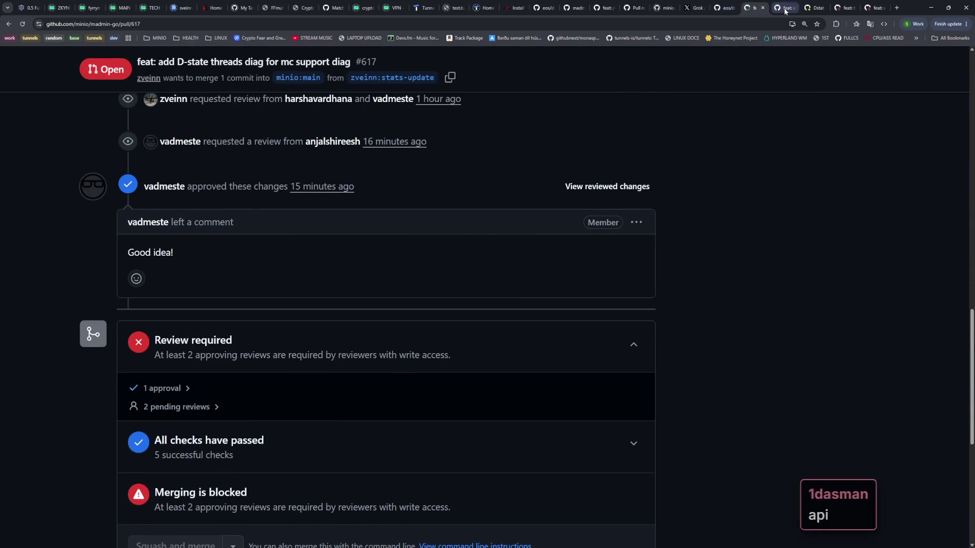
pyautogui.scroll(3, 645, 254)
pyautogui.scroll(3, 653, 261)
# - Quote-reply the resend-request comment with 'done' and submit it
pyautogui.click(636, 291)
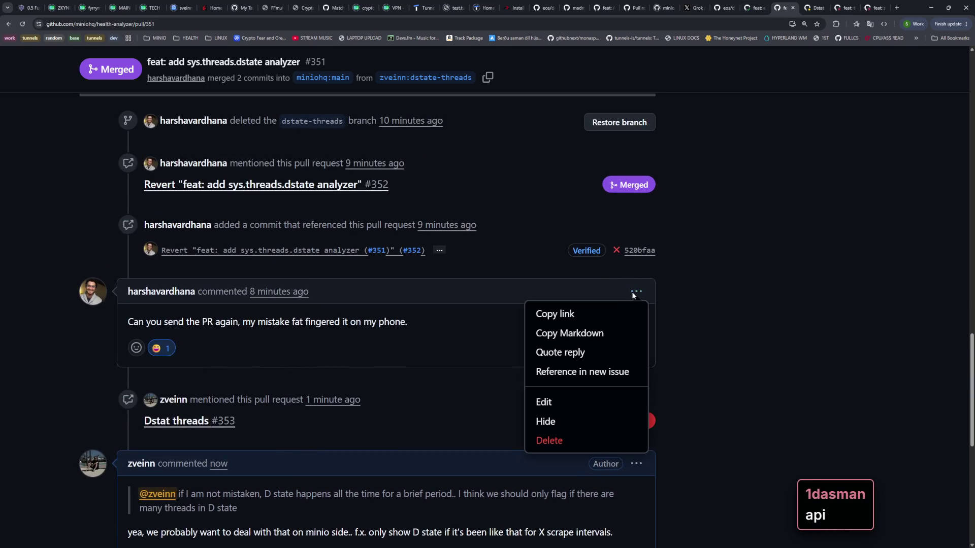
pyautogui.click(593, 357)
pyautogui.write('done')
pyautogui.scroll(5, 726, 318)
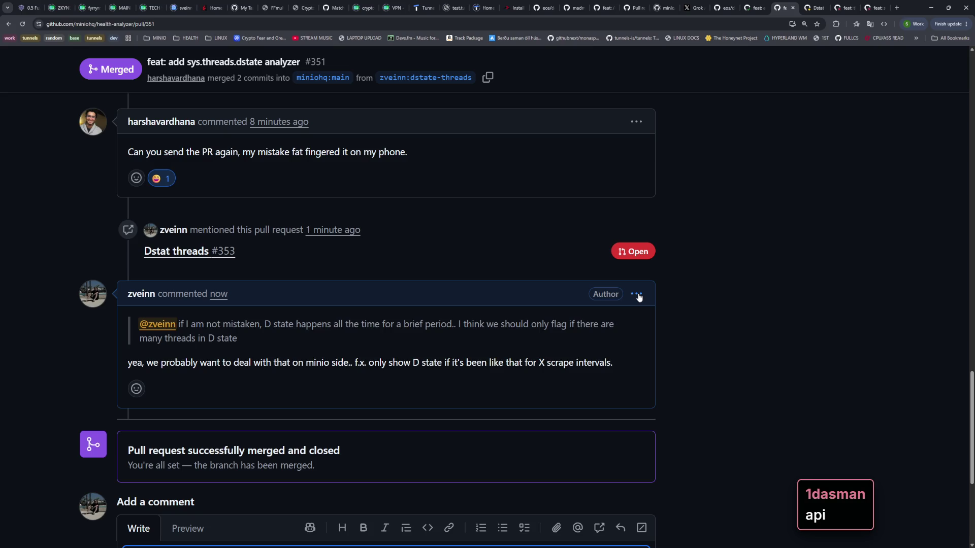
pyautogui.scroll(-4, 717, 339)
pyautogui.hotkey('ctrl', 'Return')
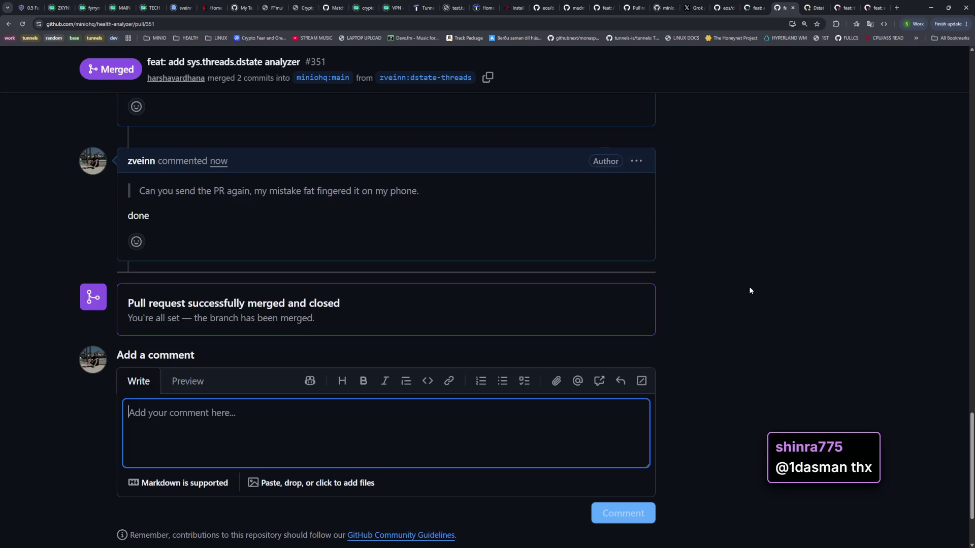
pyautogui.scroll(5, 748, 287)
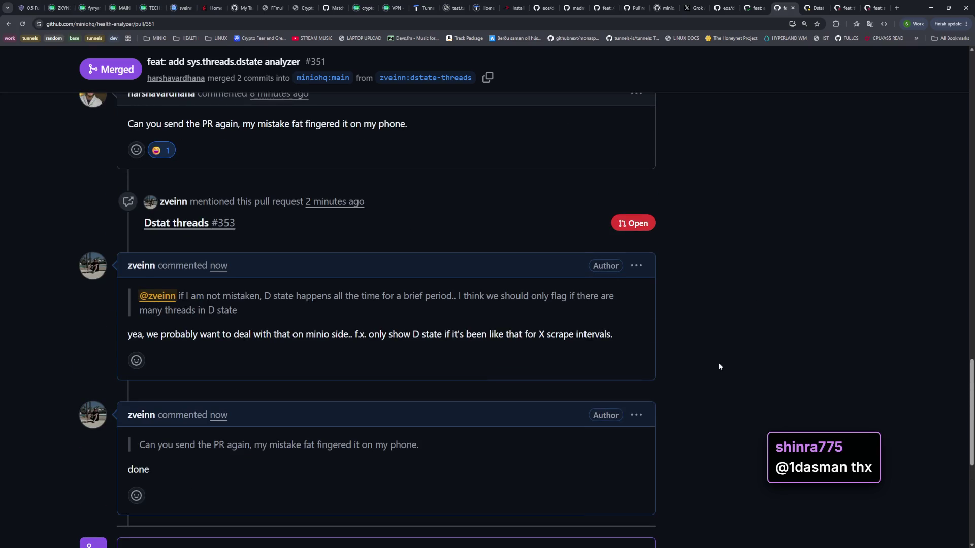
pyautogui.click(644, 415)
pyautogui.scroll(-5, 558, 406)
pyautogui.click(557, 271)
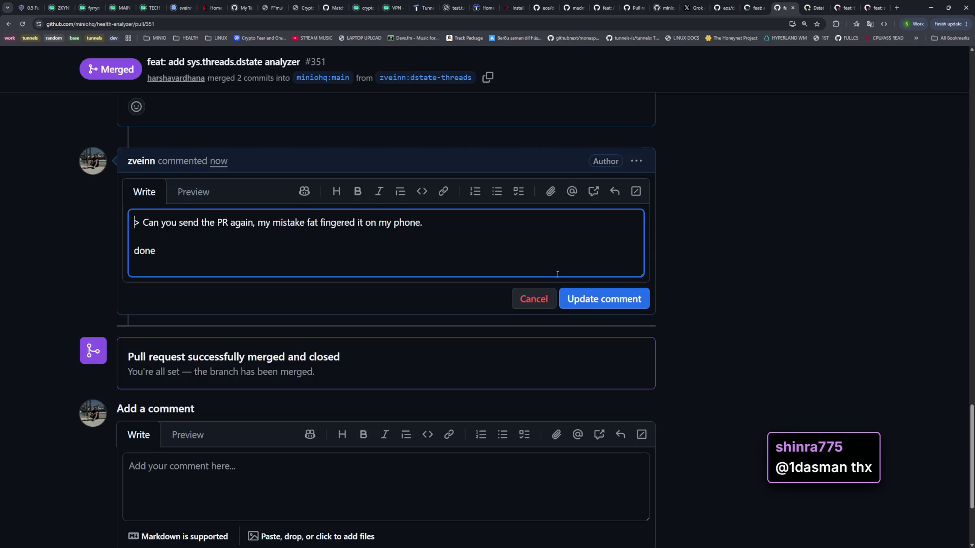
pyautogui.write('@har')
pyautogui.press('Return')
pyautogui.click(637, 302)
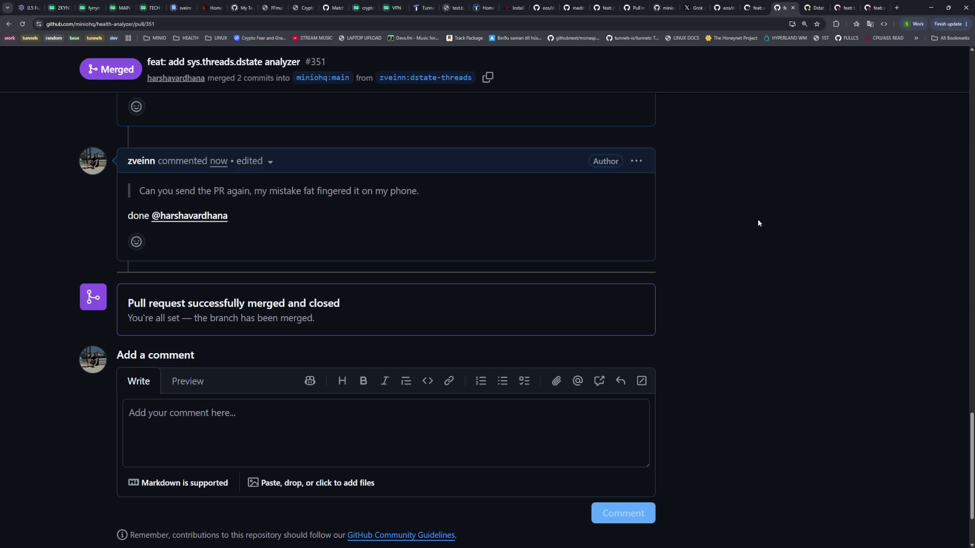
pyautogui.click(792, 8)
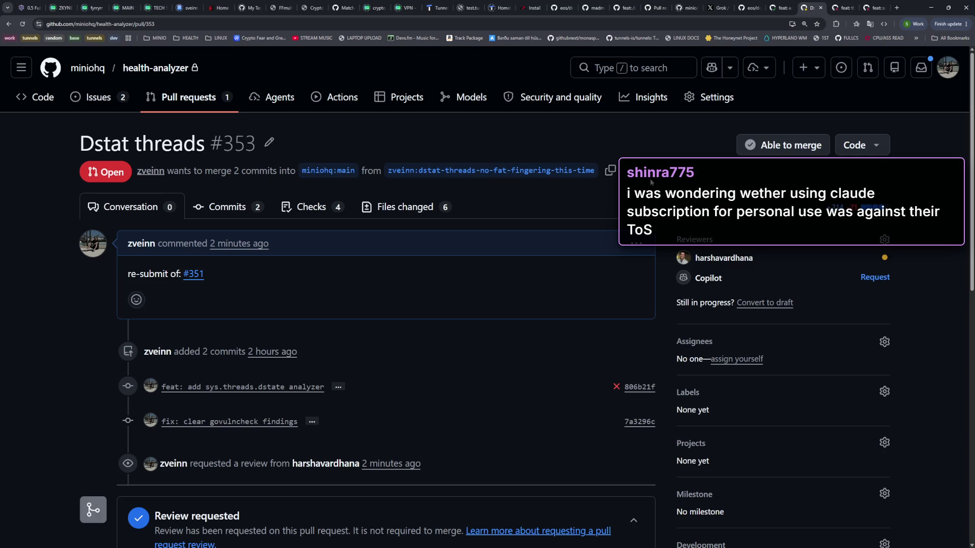
# - View the trading bot's BTC/USDC Managers table at 192.168.1.35:8086, then go back to PR #5538
pyautogui.click(308, 7)
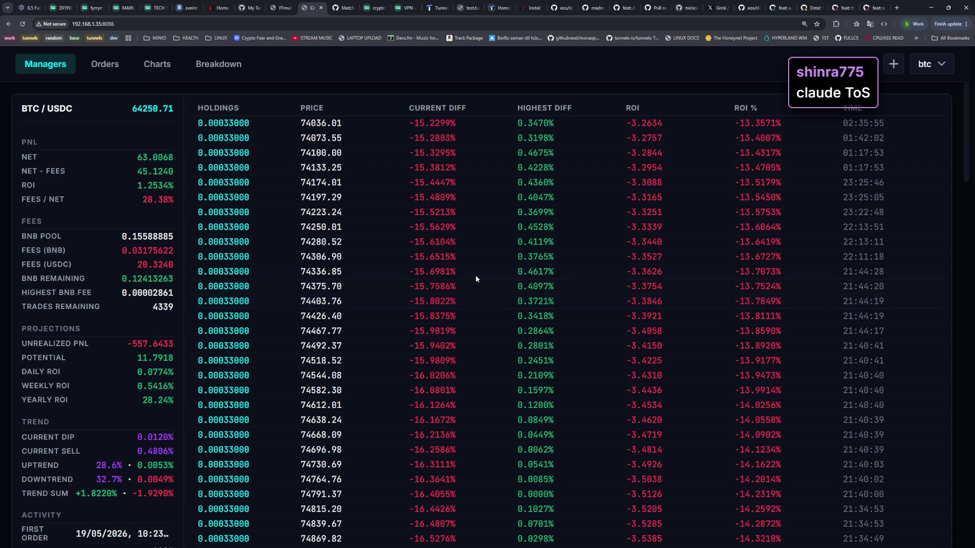
pyautogui.click(839, 13)
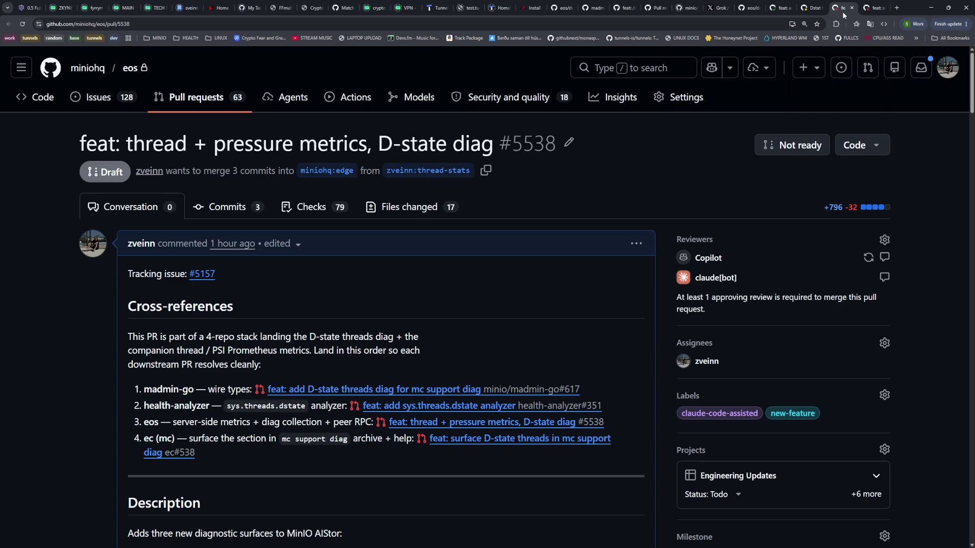
# - From madmin-go PR #617, follow the health-analyzer#351 link and open PR #351's description for editing
pyautogui.click(811, 8)
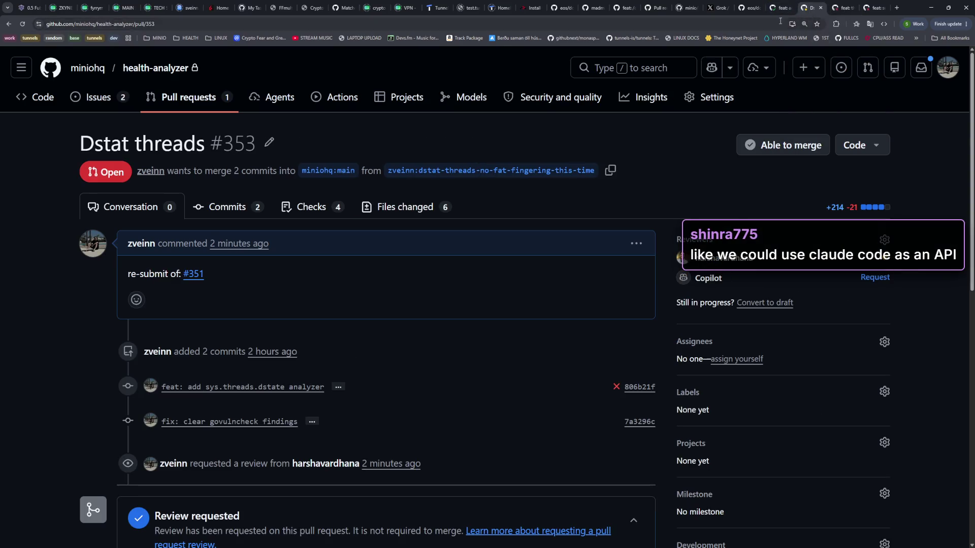
pyautogui.click(780, 8)
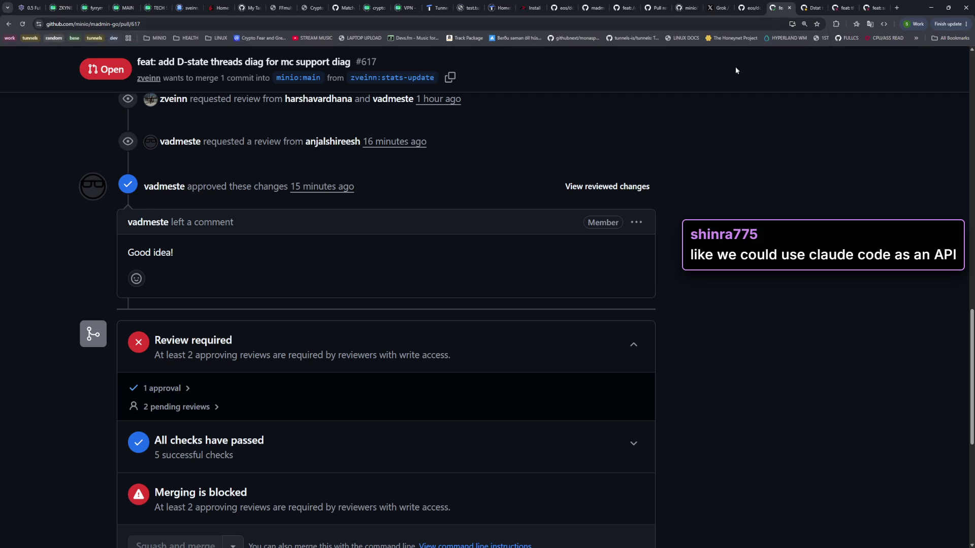
pyautogui.scroll(10, 605, 157)
pyautogui.click(635, 245)
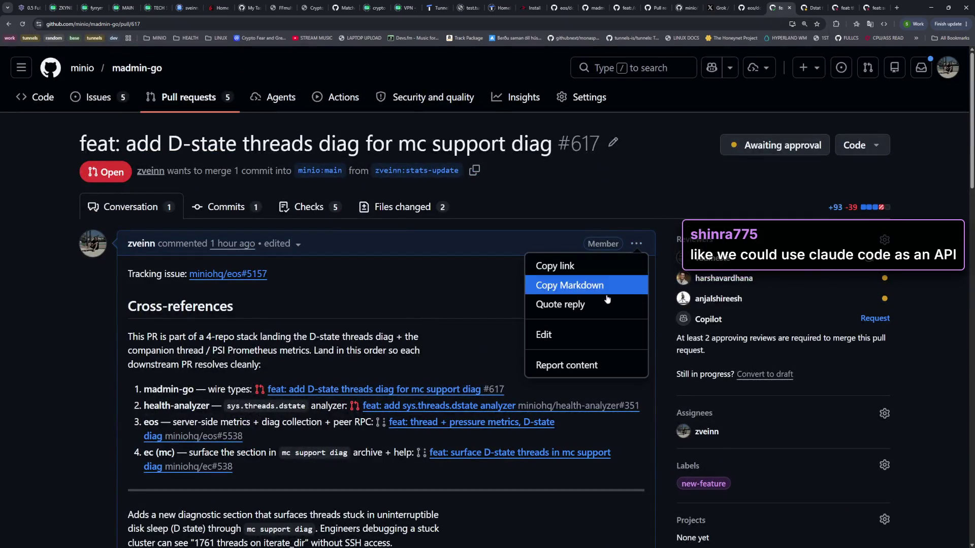
pyautogui.press('Escape')
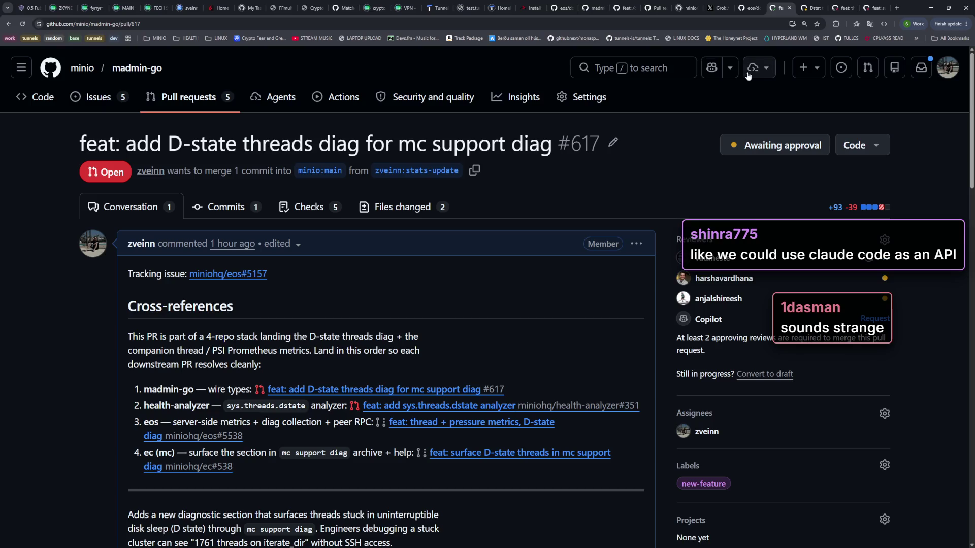
pyautogui.click(412, 411)
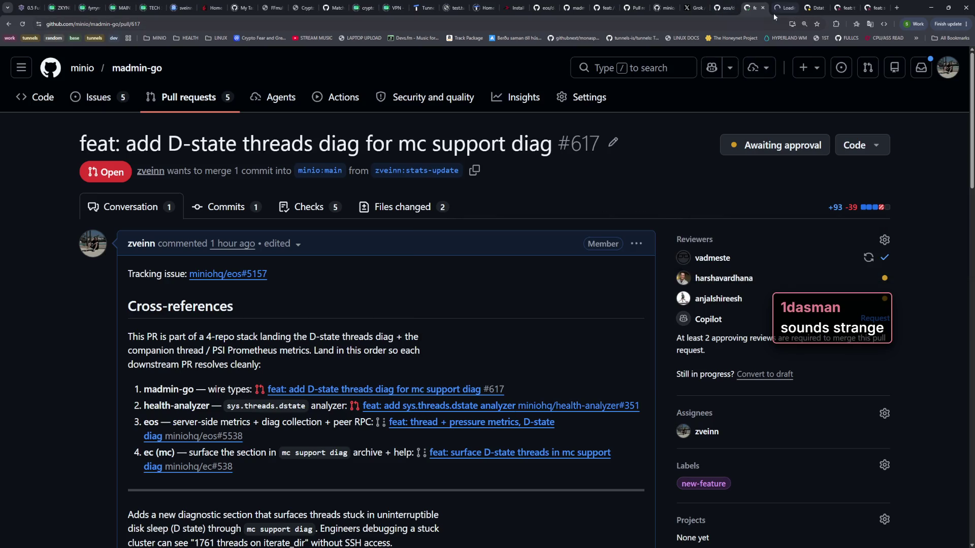
pyautogui.click(636, 243)
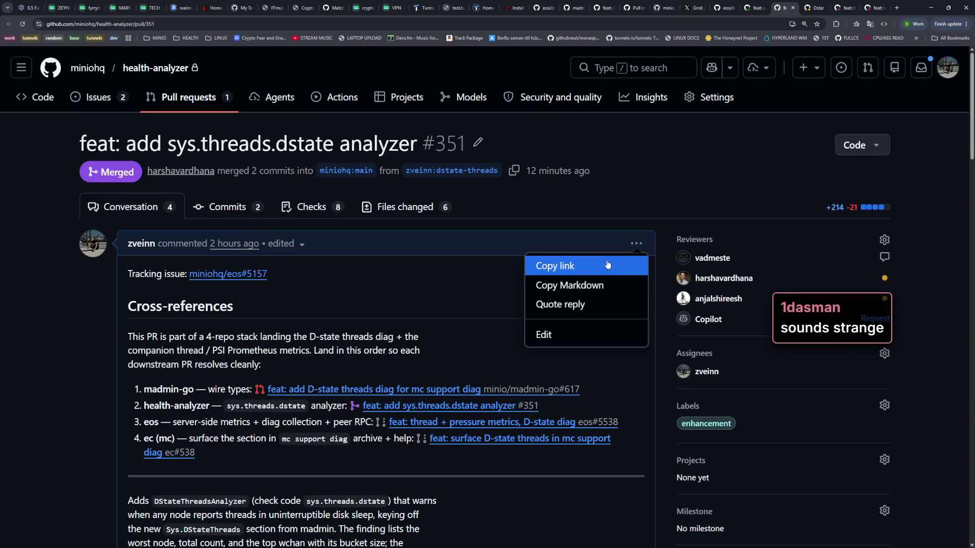
pyautogui.click(586, 335)
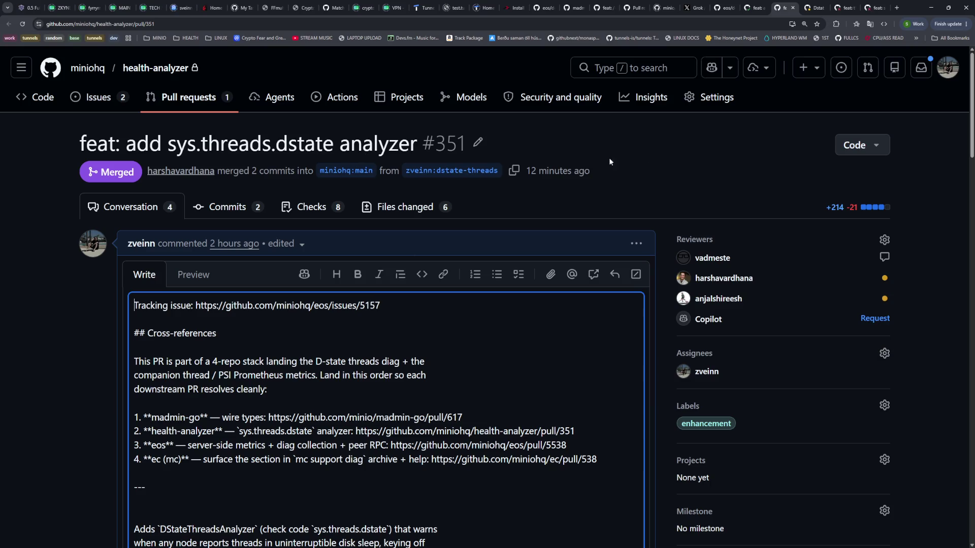
pyautogui.press('F5')
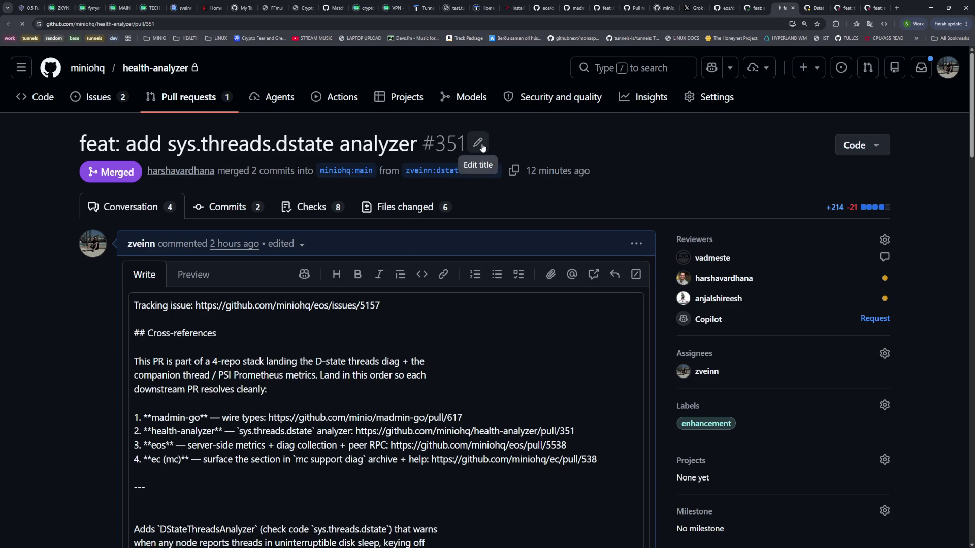
pyautogui.click(482, 144)
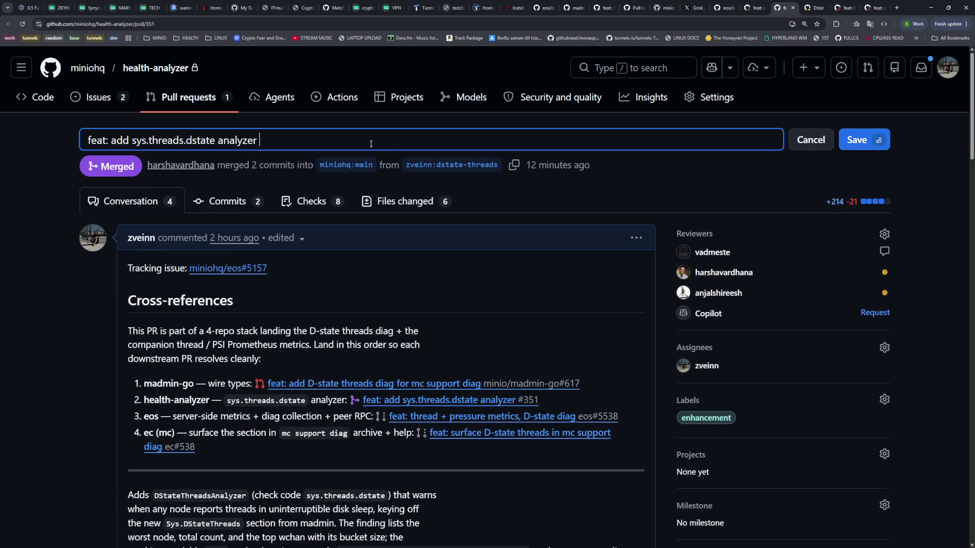
pyautogui.write('(re submitted:')
pyautogui.write('https://github.com/miniohq/health-analyzer/pull/353')
pyautogui.write(')')
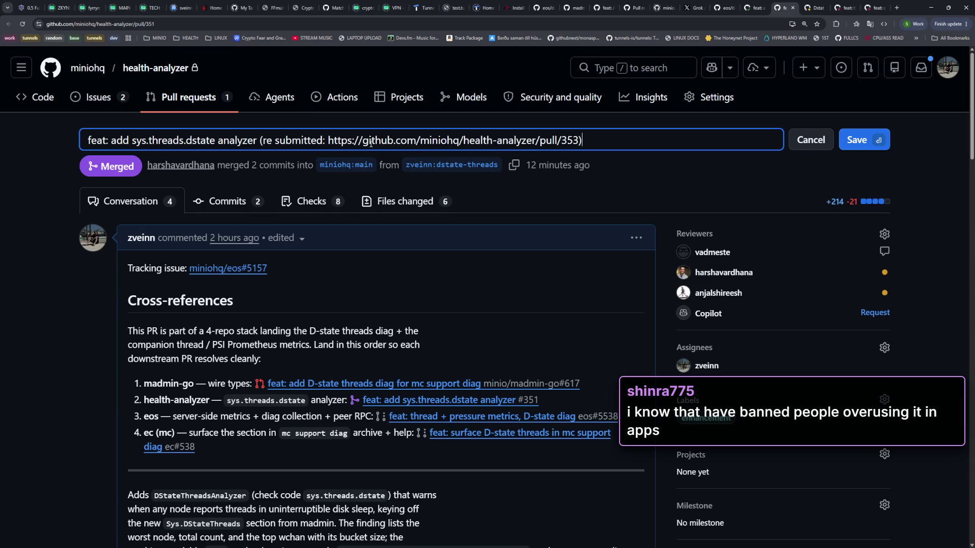
pyautogui.click(863, 139)
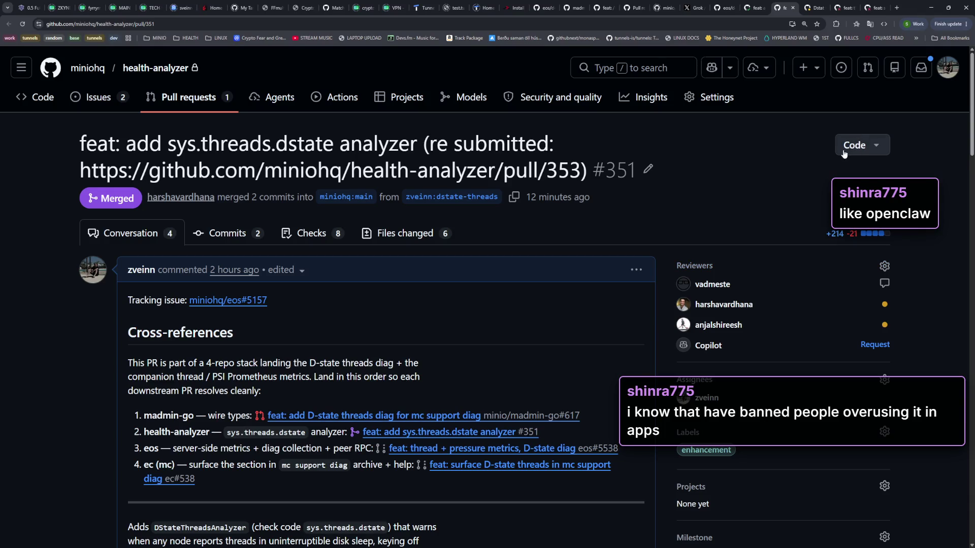
pyautogui.click(647, 170)
pyautogui.moveTo(609, 146)
pyautogui.mouseDown()
pyautogui.moveTo(244, 145)
pyautogui.moveTo(256, 145)
pyautogui.mouseUp()
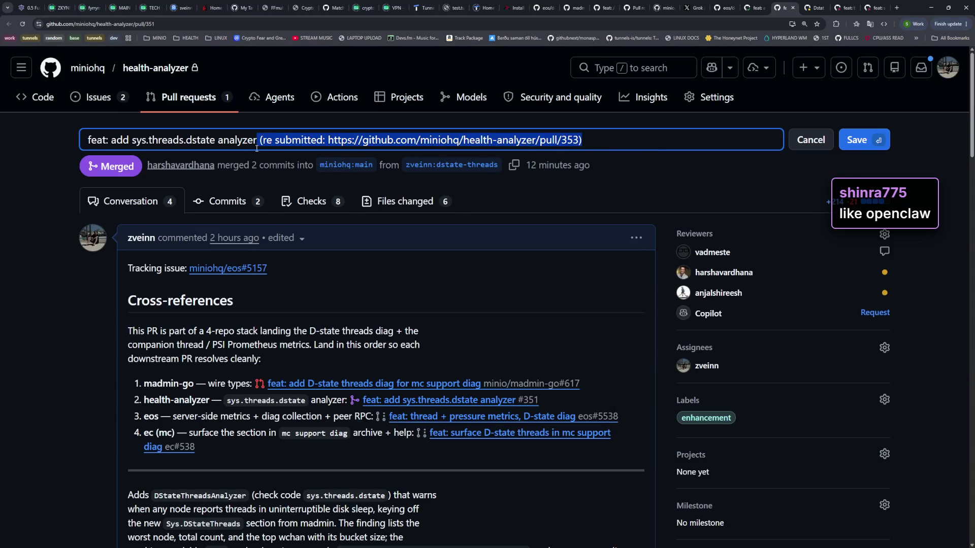
pyautogui.press('BackSpace')
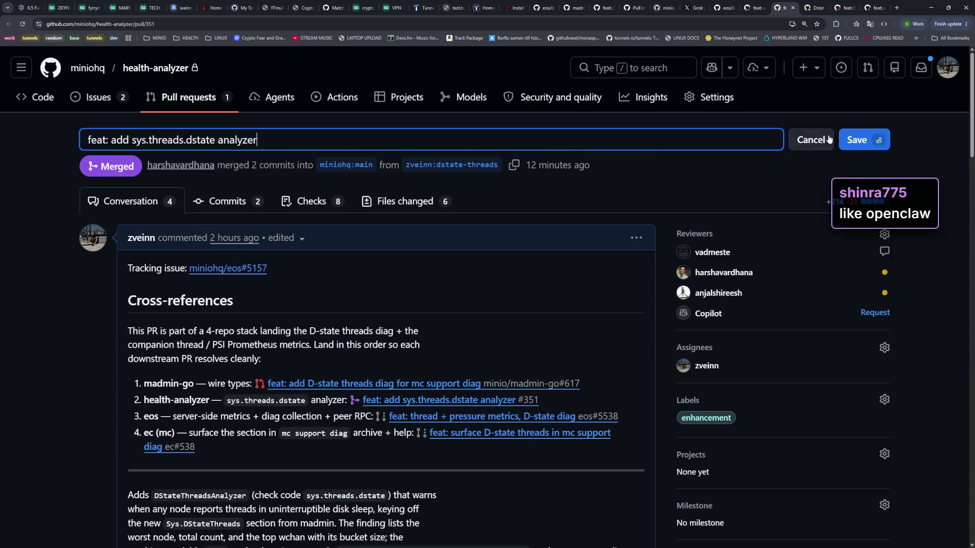
pyautogui.click(826, 140)
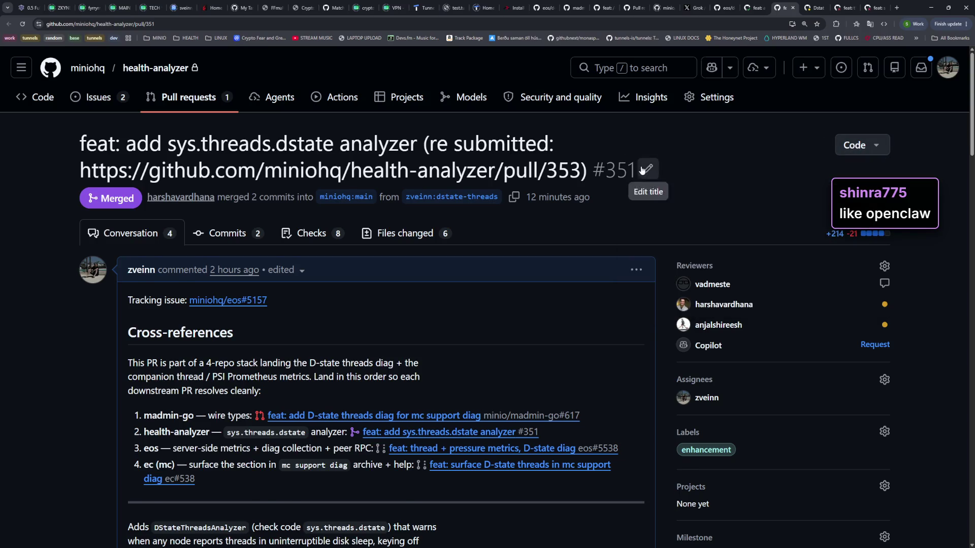
pyautogui.click(647, 169)
pyautogui.moveTo(609, 140); pyautogui.dragTo(255, 141)
pyautogui.press('BackSpace')
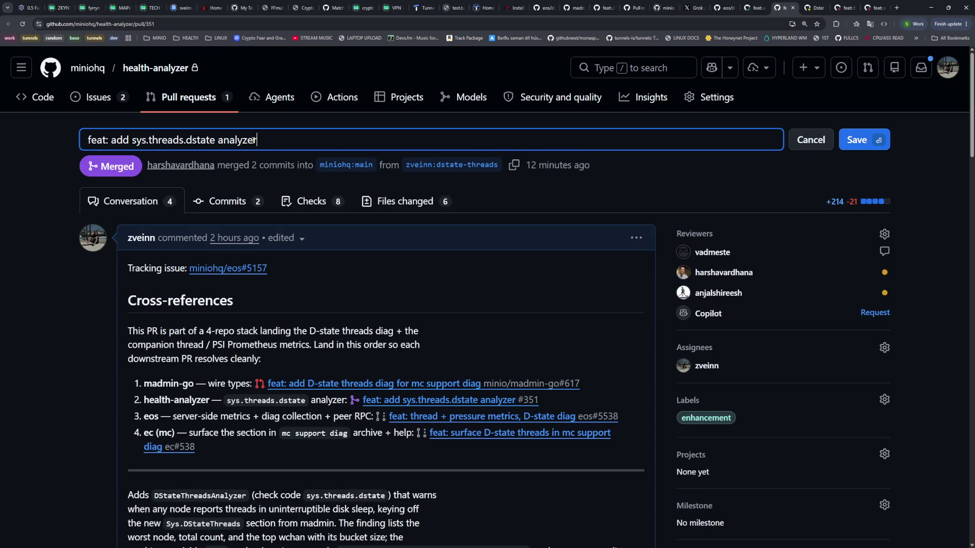
pyautogui.press('Return')
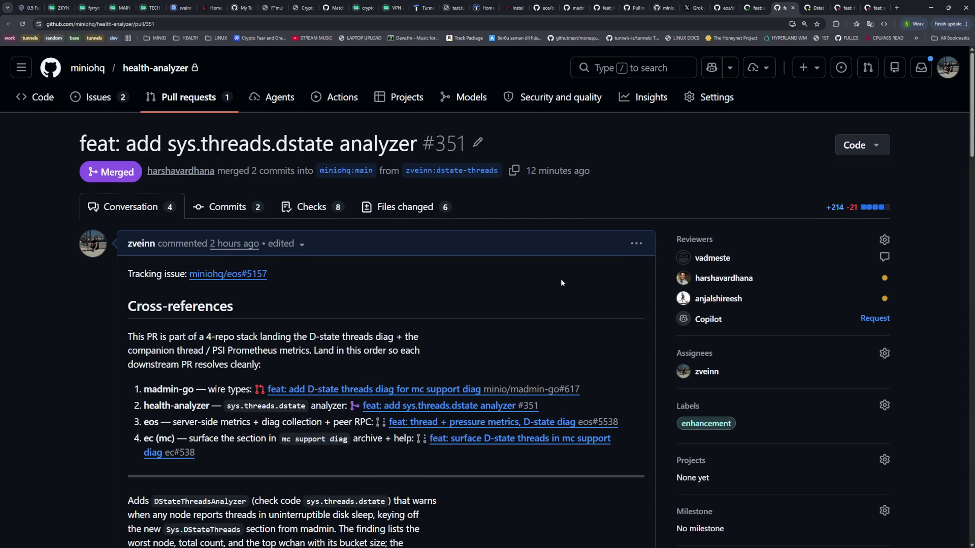
pyautogui.click(636, 244)
# - Add a 'RESUBMIT:' line with the pasted PR #353 link above PR #351's Tracking issue line and save
pyautogui.click(568, 338)
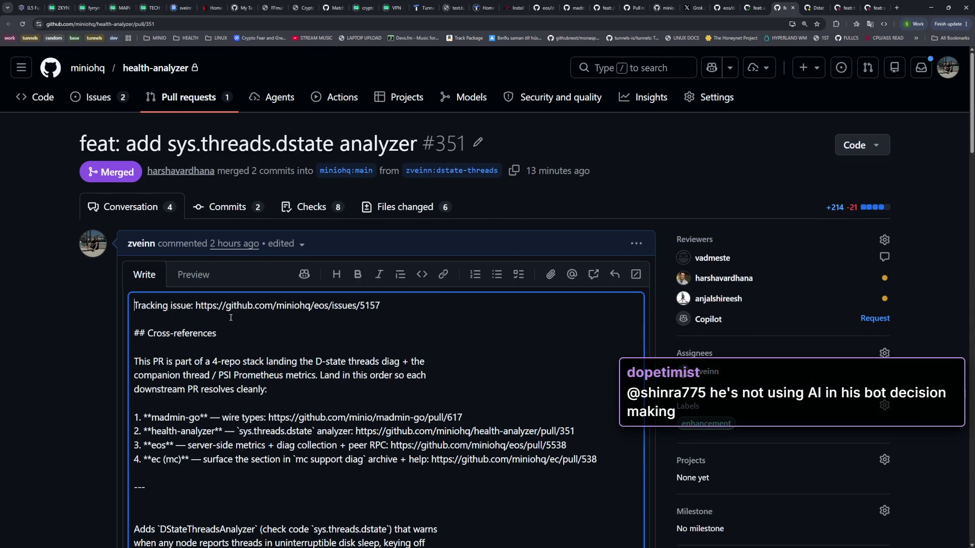
pyautogui.press('Return')
pyautogui.press('Return')
pyautogui.press('Up')
pyautogui.press('Up')
pyautogui.write('RESUB')
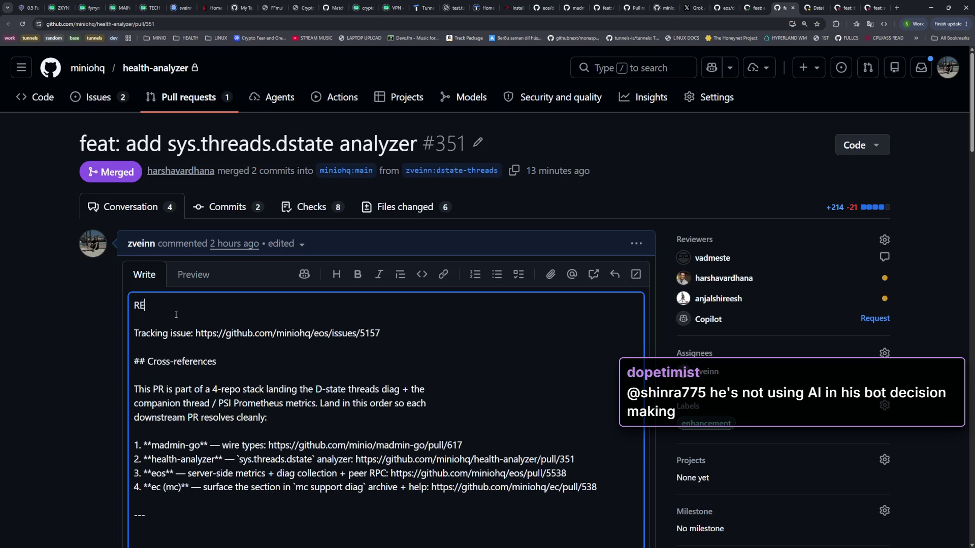
pyautogui.write('MIT:')
pyautogui.write('https://github.com/miniohq/health-analyzer/pull/353')
pyautogui.scroll(-7, 772, 327)
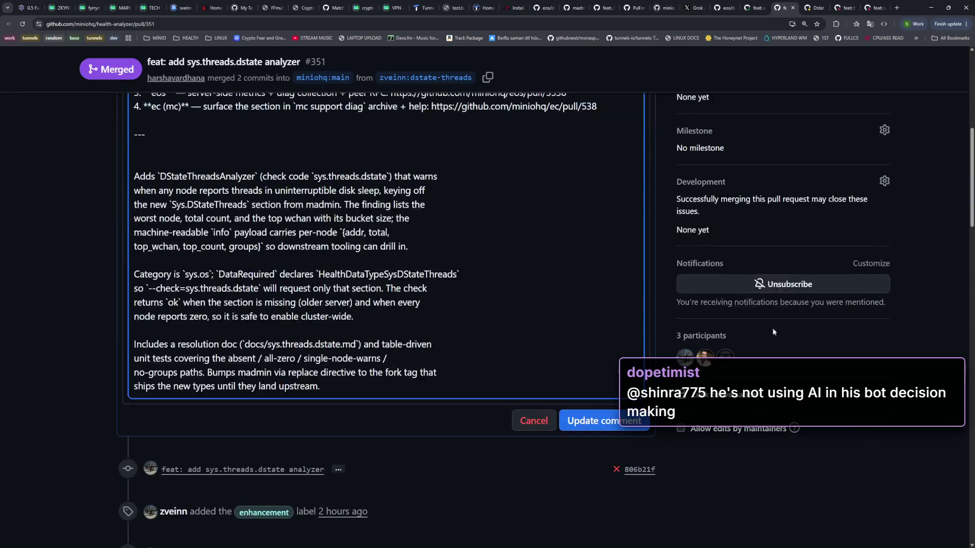
pyautogui.click(604, 420)
pyautogui.scroll(10, 411, 287)
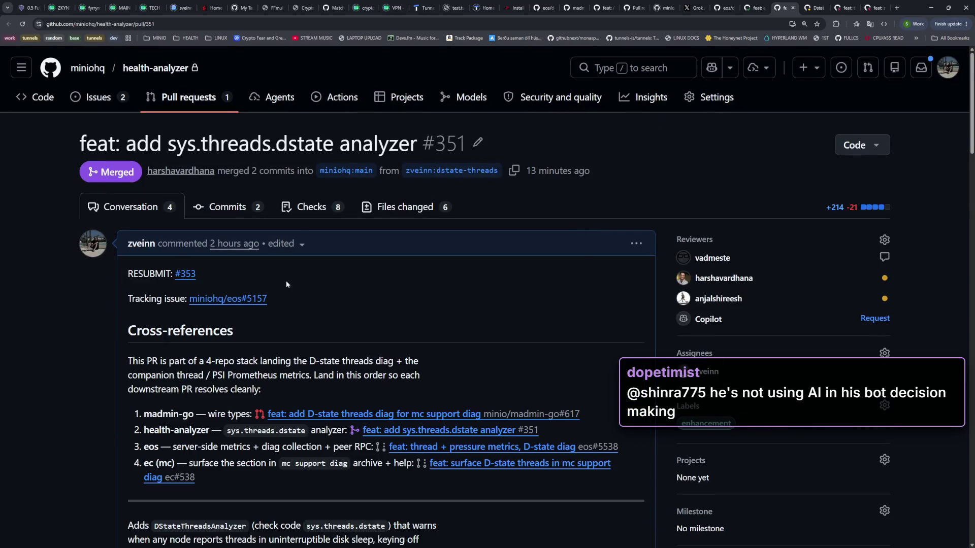
# - Reopen the description editor, select the Tracking issue URL, and select the issue #5157 page URL
pyautogui.click(636, 244)
pyautogui.click(537, 334)
pyautogui.click(400, 331)
pyautogui.moveTo(400, 330); pyautogui.dragTo(196, 333)
pyautogui.hotkey('ctrl', 'c')
pyautogui.click(716, 9)
pyautogui.click(640, 9)
pyautogui.click(602, 8)
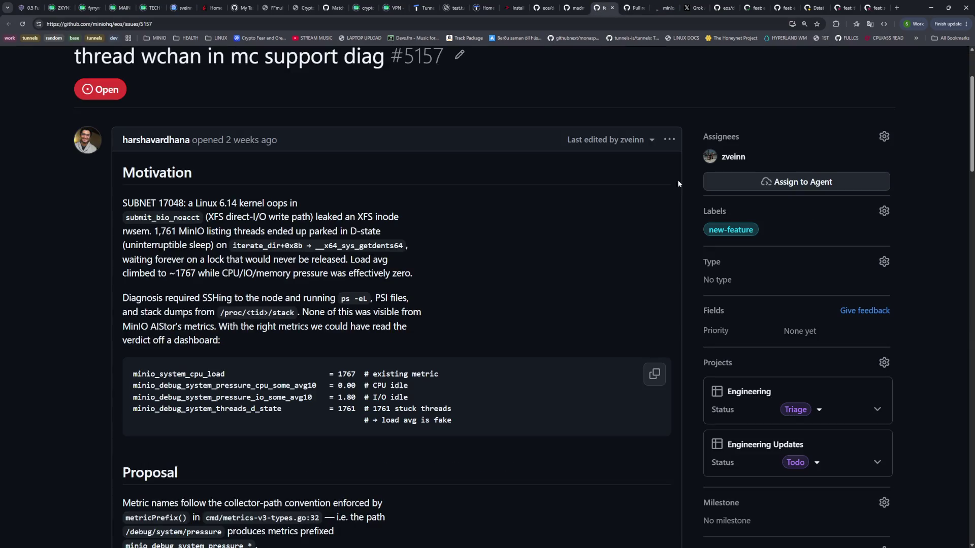
pyautogui.doubleClick(581, 25)
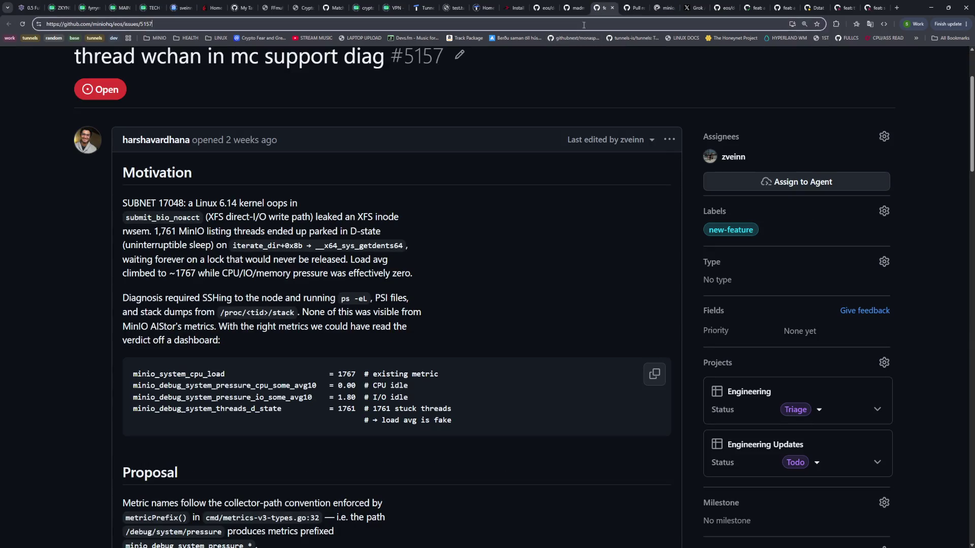
pyautogui.click(584, 23)
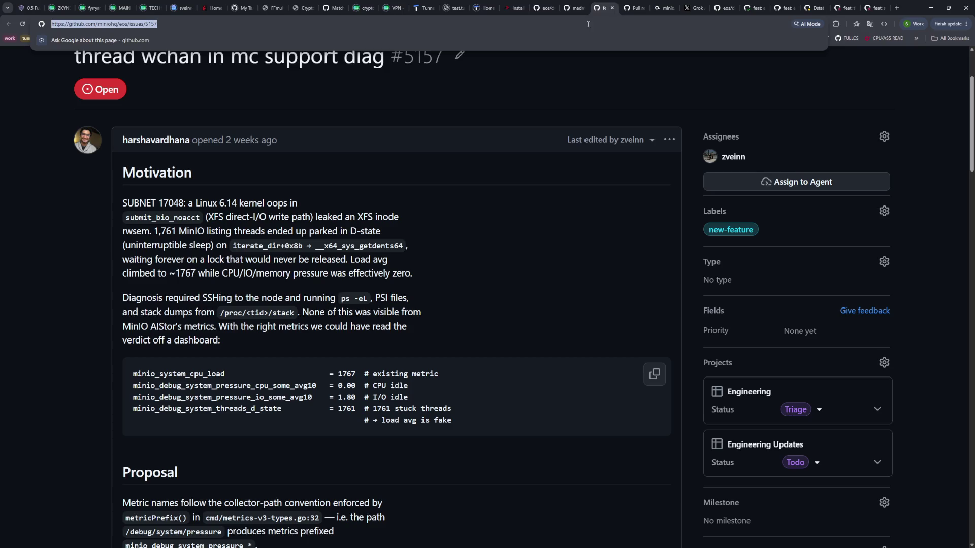
# - Back on PR #351, cancel the unsaved description edit and go to Dstat threads PR #353
pyautogui.click(784, 8)
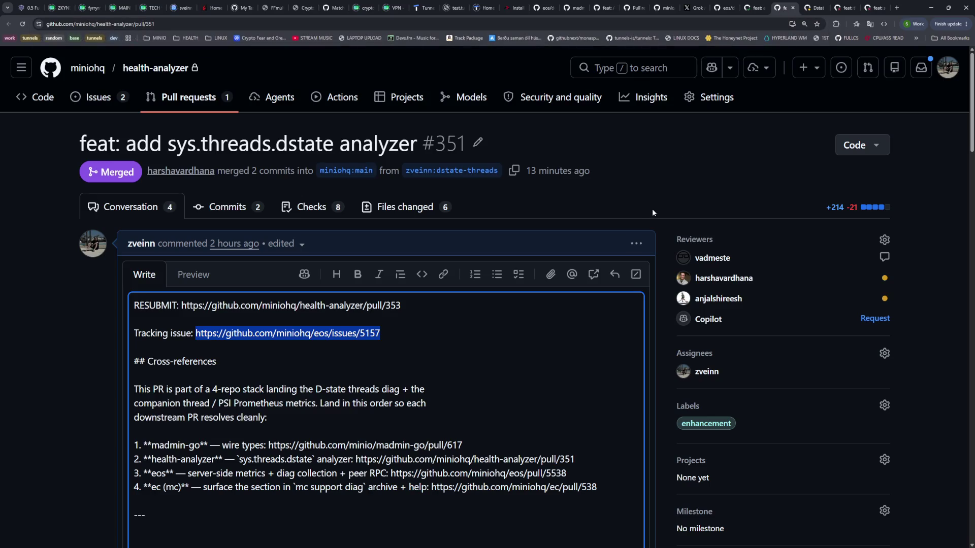
pyautogui.scroll(-6, 660, 218)
pyautogui.click(538, 485)
pyautogui.scroll(10, 678, 332)
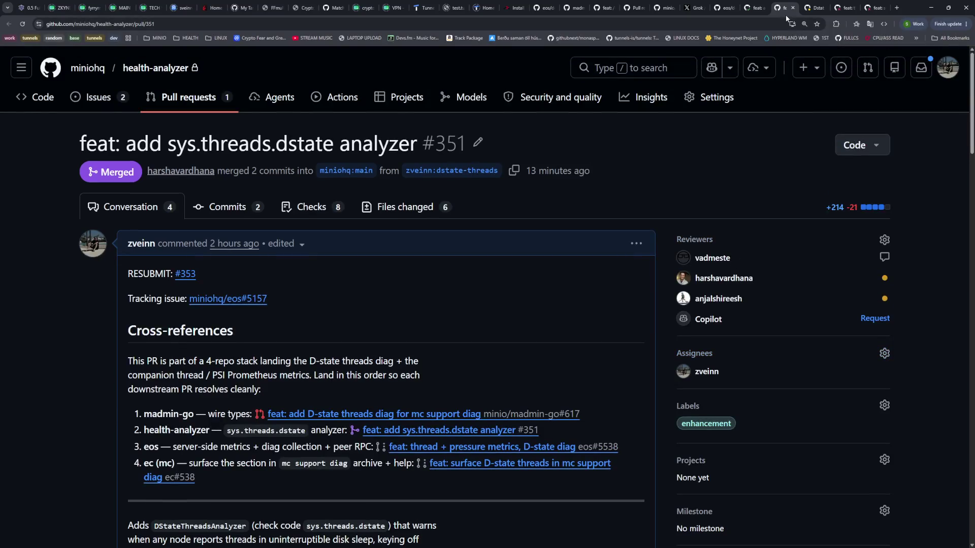
pyautogui.click(812, 8)
# - Add an 'ISSUE:' line with the pasted eos#5157 link to PR #353's comment and copy PR #353's address
pyautogui.click(640, 247)
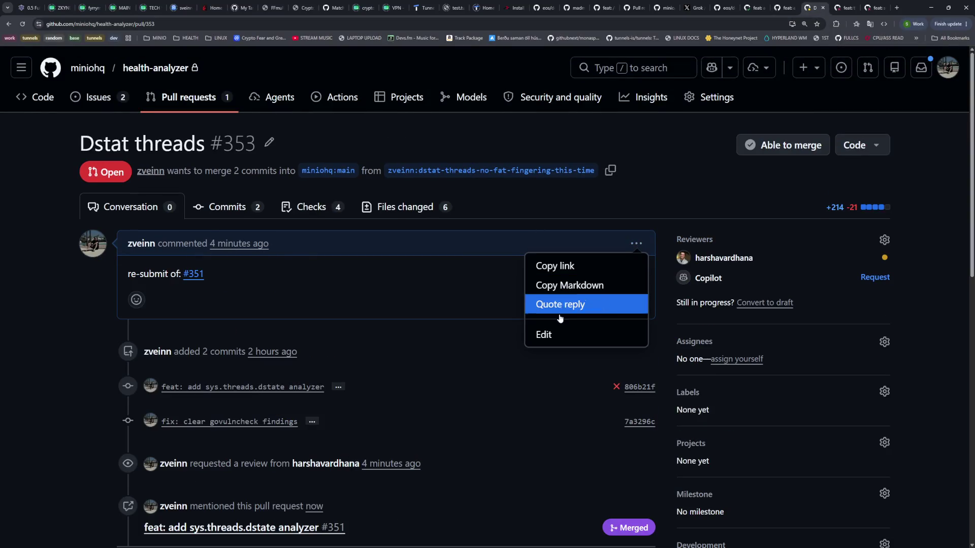
pyautogui.click(541, 333)
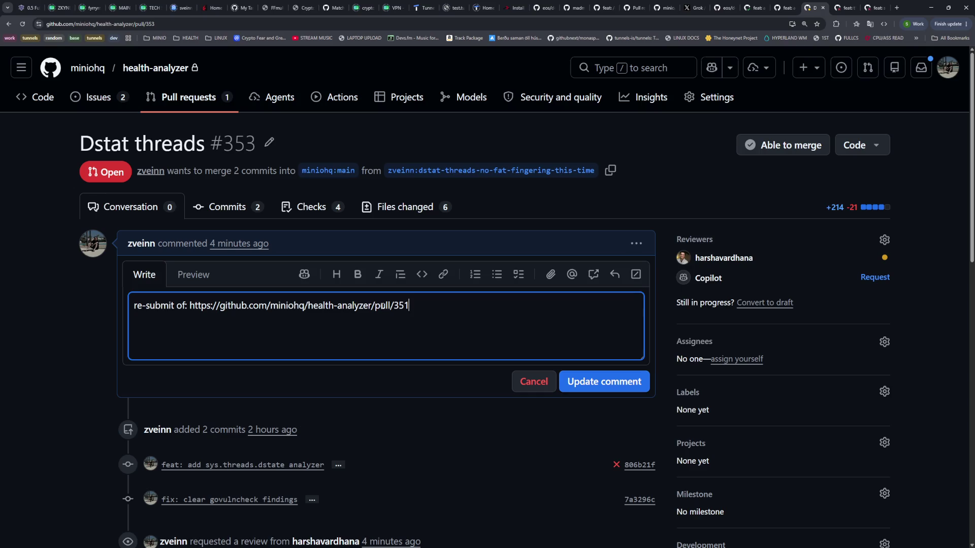
pyautogui.write('ISSUE:')
pyautogui.hotkey('ctrl', 'v')
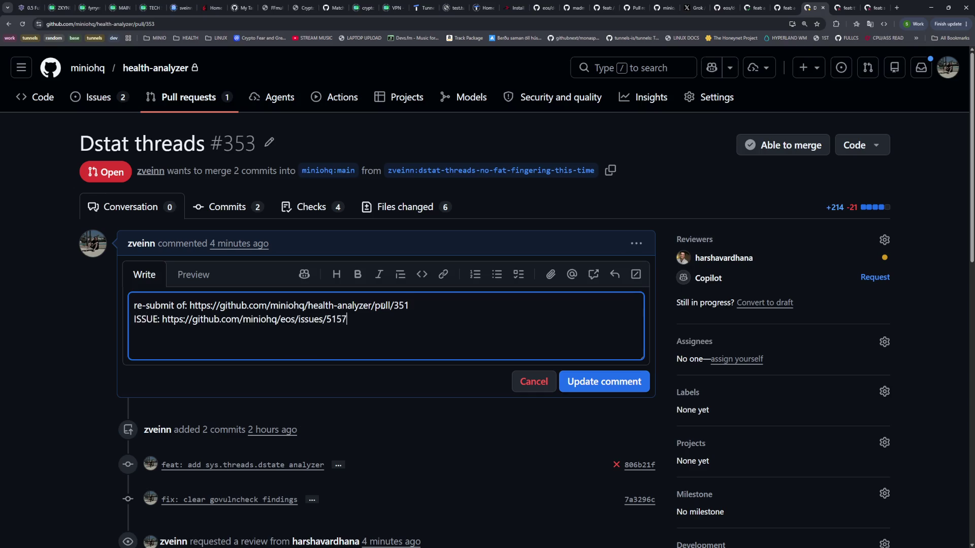
pyautogui.click(603, 378)
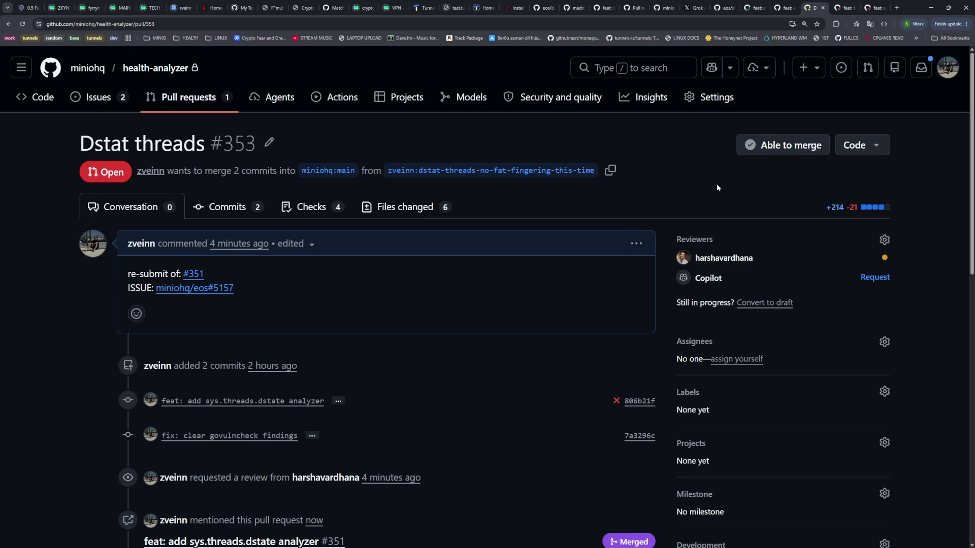
pyautogui.hotkey('ctrl', 'l')
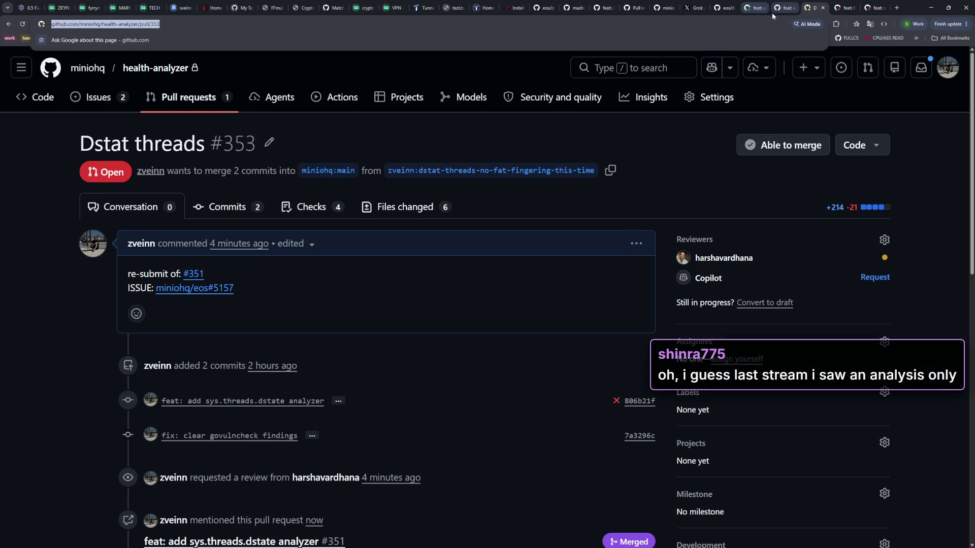
pyautogui.click(753, 8)
# - In madmin-go PR #617's description, replace the health-analyzer #351 link with the PR #353 link
pyautogui.click(636, 245)
pyautogui.click(569, 329)
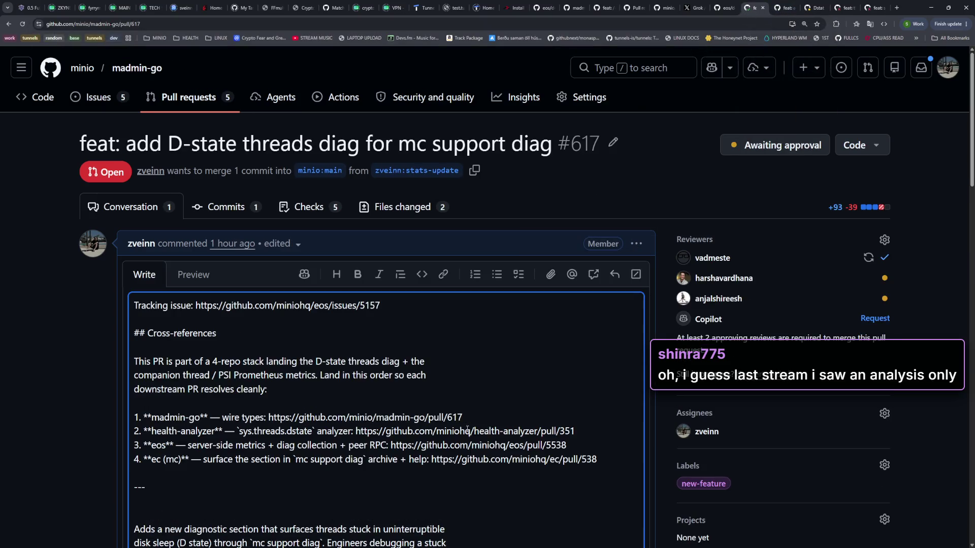
pyautogui.moveTo(577, 432)
pyautogui.mouseDown()
pyautogui.moveTo(271, 434)
pyautogui.moveTo(359, 435)
pyautogui.mouseUp()
pyautogui.write('https://github.com/miniohq/health-analyzer/pull/353')
pyautogui.scroll(-8, 565, 335)
pyautogui.click(565, 335)
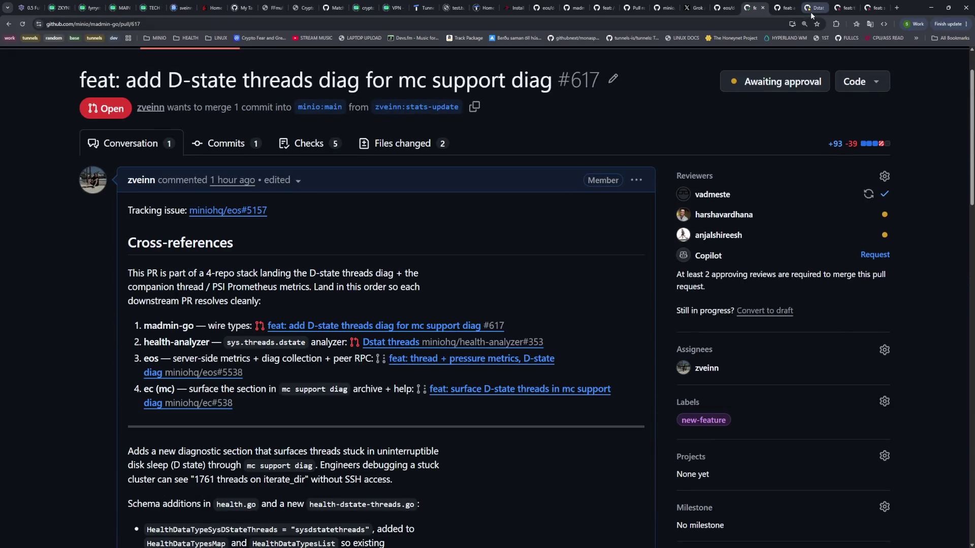
# - Close the PR #351 page and open eos PR #5538's description for editing
pyautogui.click(789, 9)
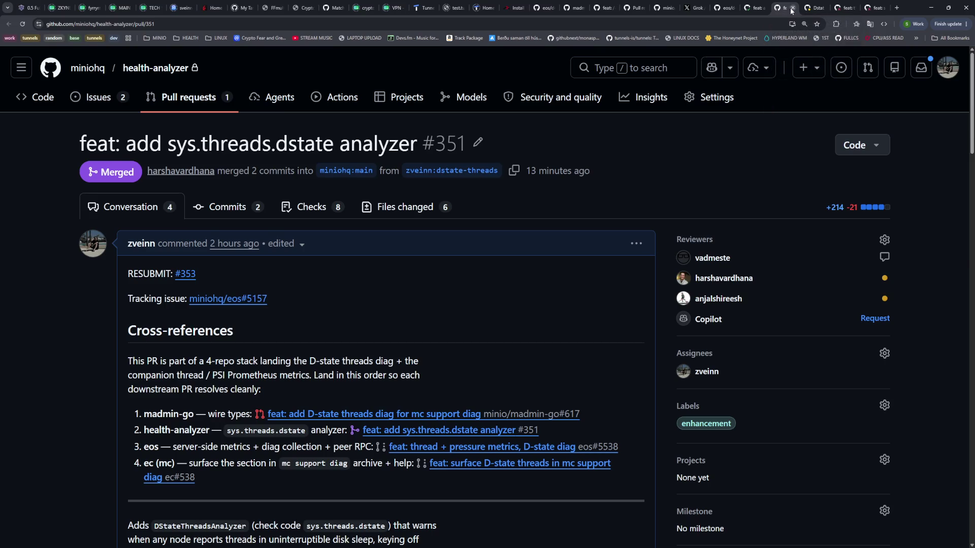
pyautogui.click(792, 7)
pyautogui.click(636, 244)
pyautogui.click(581, 331)
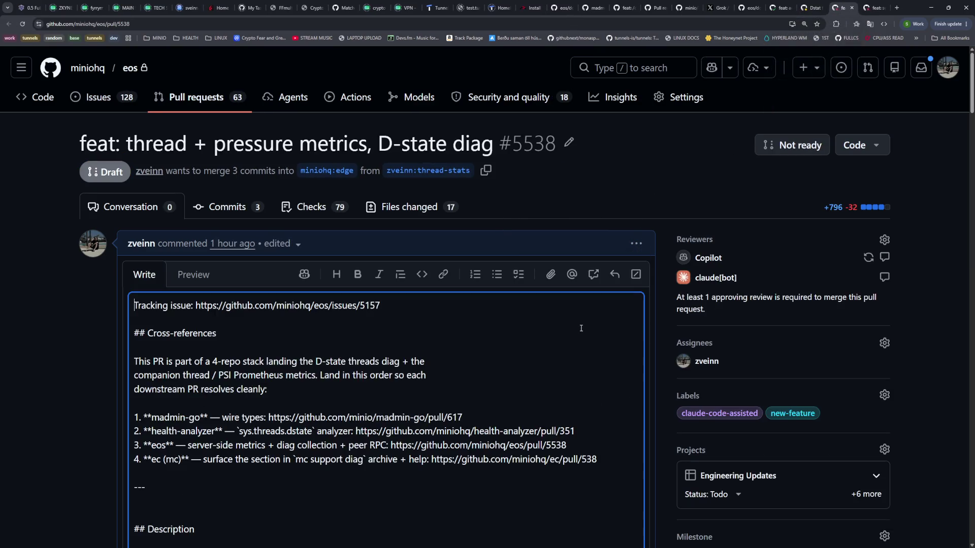
# - Re-save eos PR #5538's description
pyautogui.moveTo(585, 437); pyautogui.dragTo(355, 431)
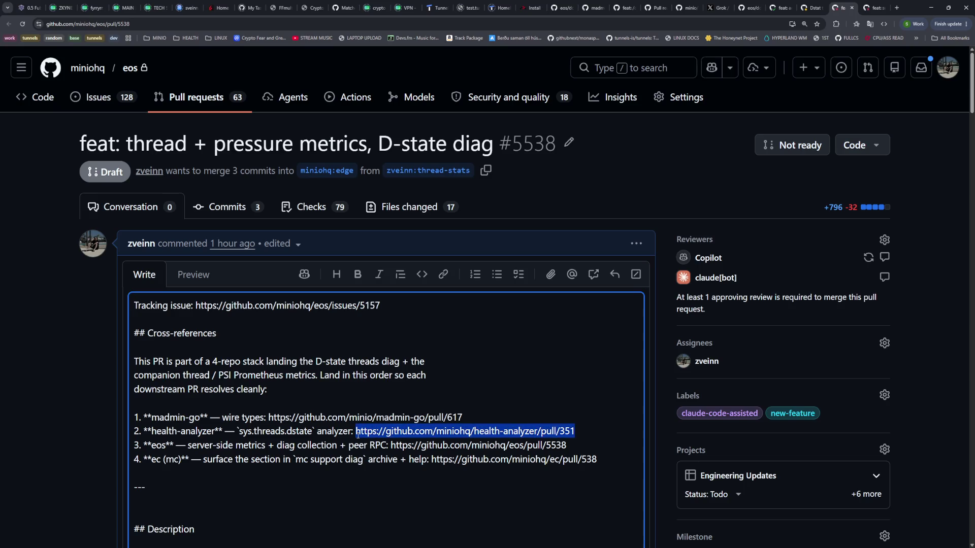
pyautogui.scroll(-8, 569, 389)
pyautogui.scroll(-5, 568, 389)
pyautogui.click(599, 389)
# - In ec PR #538's description, replace the health-analyzer #351 link with the PR #353 link
pyautogui.click(871, 7)
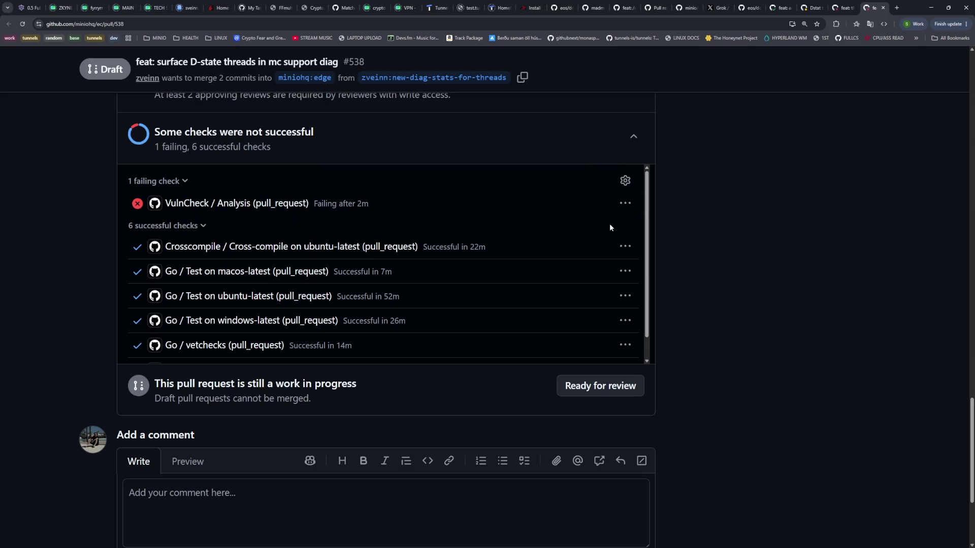
pyautogui.scroll(10, 611, 229)
pyautogui.scroll(5, 618, 179)
pyautogui.click(636, 179)
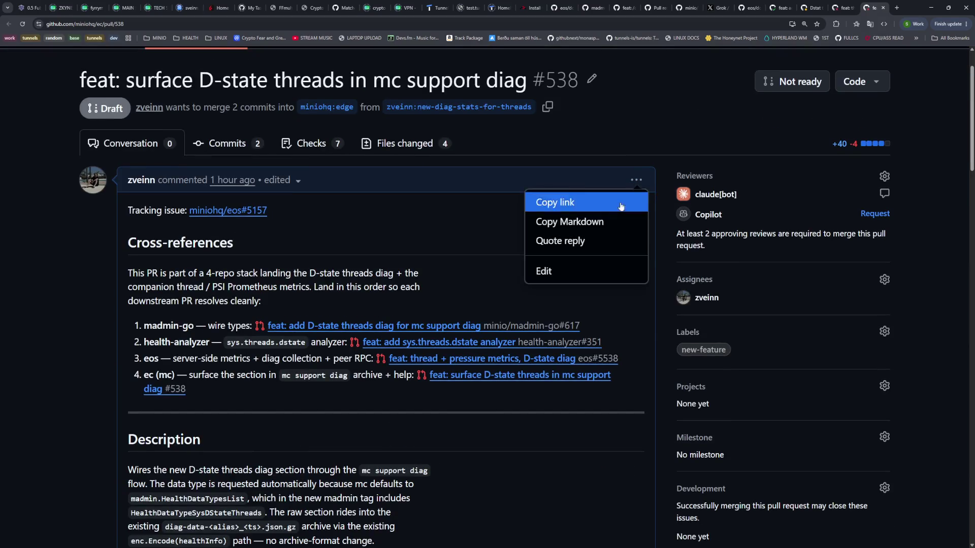
pyautogui.click(625, 281)
pyautogui.moveTo(577, 367); pyautogui.dragTo(355, 368)
pyautogui.write('https://github.com/miniohq/health-analyzer/pull/353')
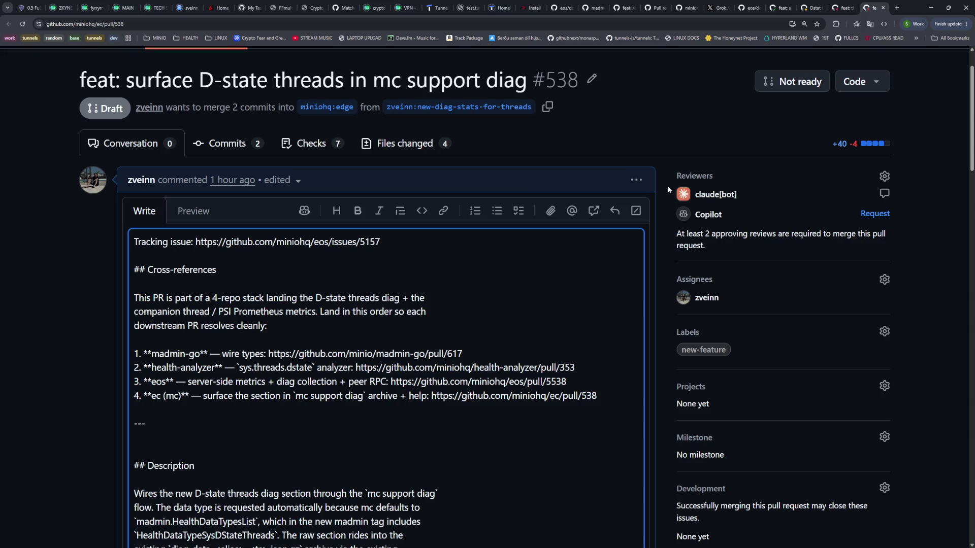
# - Select the tracking issue and cross-references block, save the ec description, and return to PR #353
pyautogui.moveTo(170, 424)
pyautogui.mouseDown()
pyautogui.moveTo(138, 367)
pyautogui.moveTo(142, 269)
pyautogui.moveTo(210, 252)
pyautogui.mouseUp()
pyautogui.hotkey('ctrl', 'c')
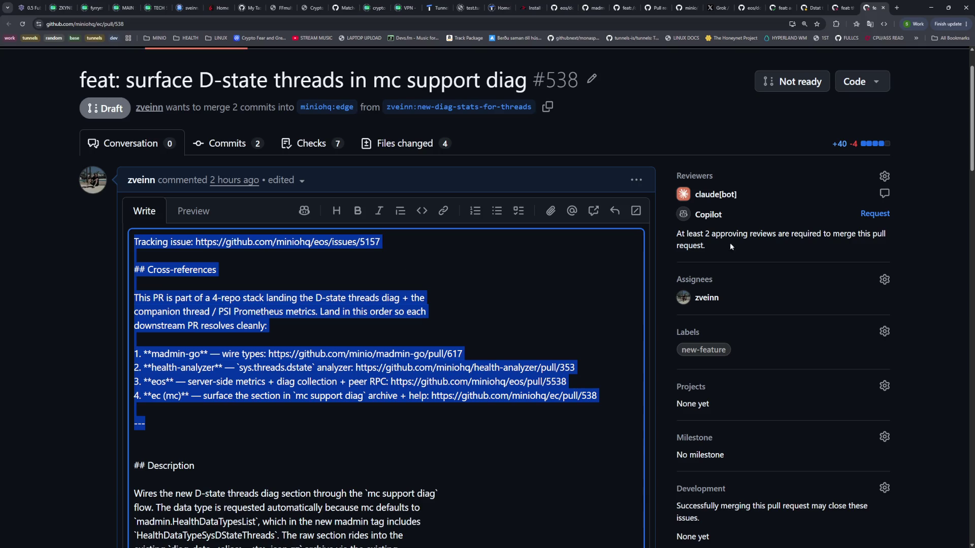
pyautogui.scroll(-20, 729, 246)
pyautogui.click(624, 107)
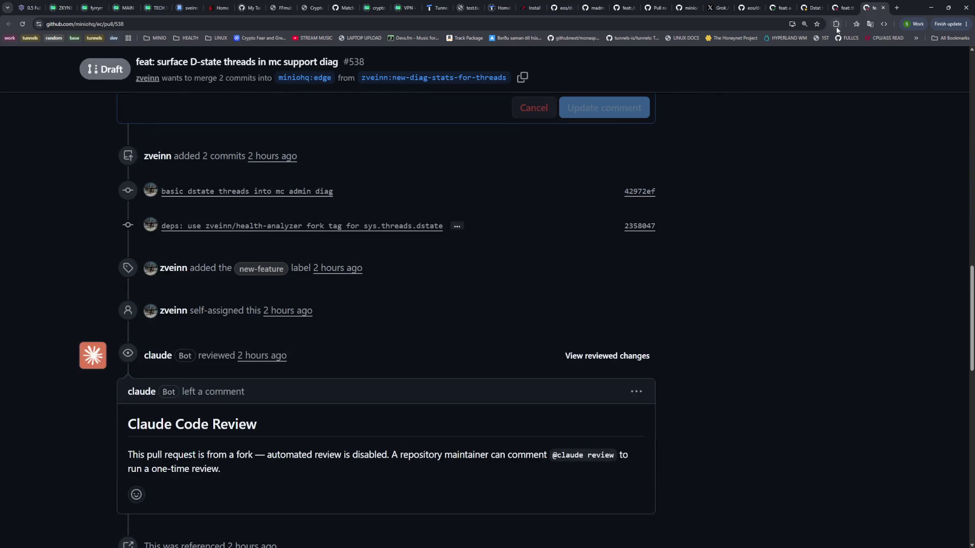
pyautogui.click(811, 12)
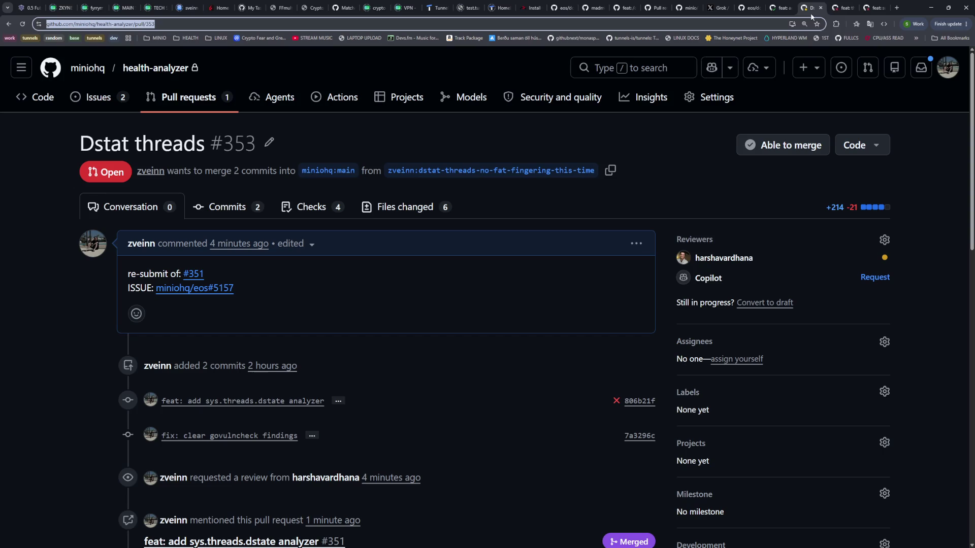
# - Replace the ISSUE line in PR #353's comment with the pasted tracking issue and cross-references block
pyautogui.click(636, 244)
pyautogui.click(556, 332)
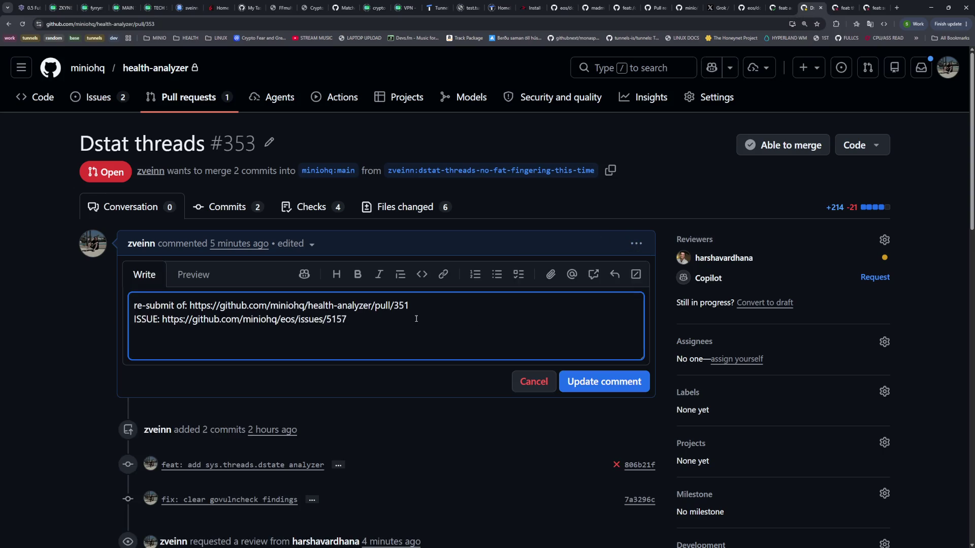
pyautogui.moveTo(415, 320); pyautogui.dragTo(84, 315)
pyautogui.press('BackSpace')
pyautogui.press('Return')
pyautogui.hotkey('ctrl', 'v')
pyautogui.click(632, 376)
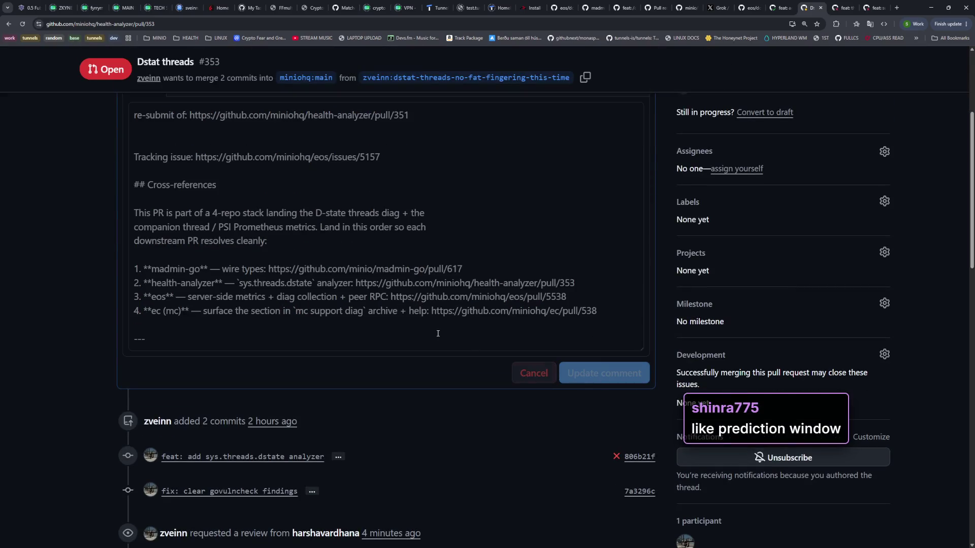
# - Review the updated PR #353 comment, then switch to the crypto trading dashboard
pyautogui.scroll(4, 309, 285)
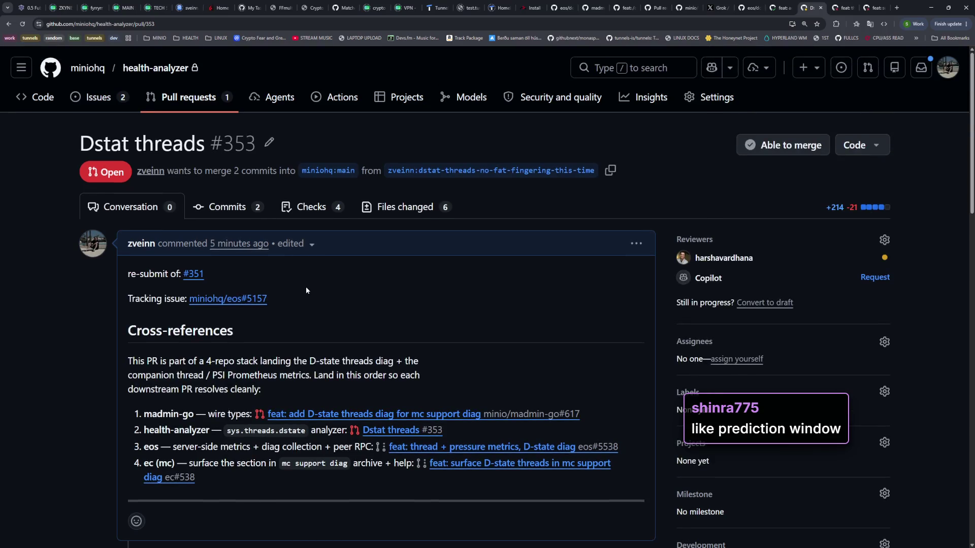
pyautogui.scroll(-15, 306, 291)
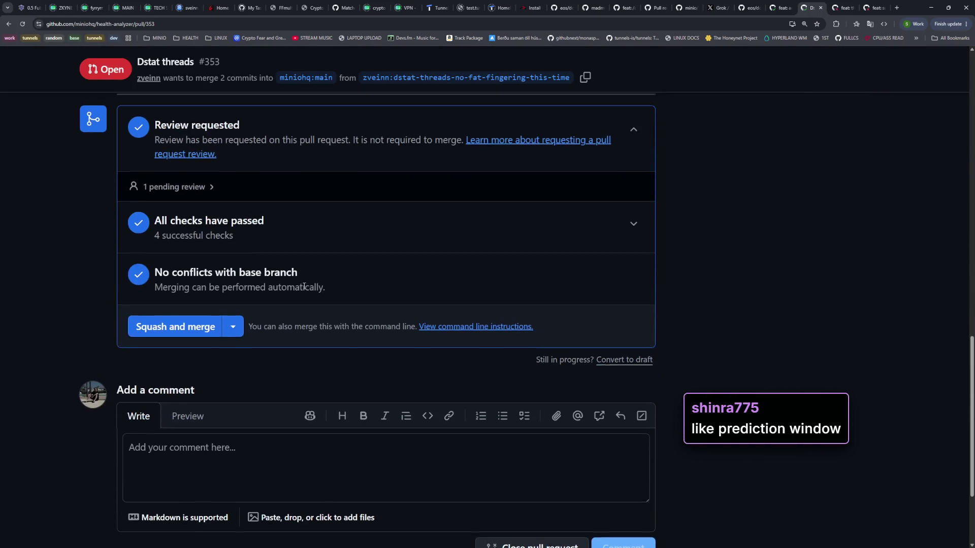
pyautogui.scroll(5, 304, 286)
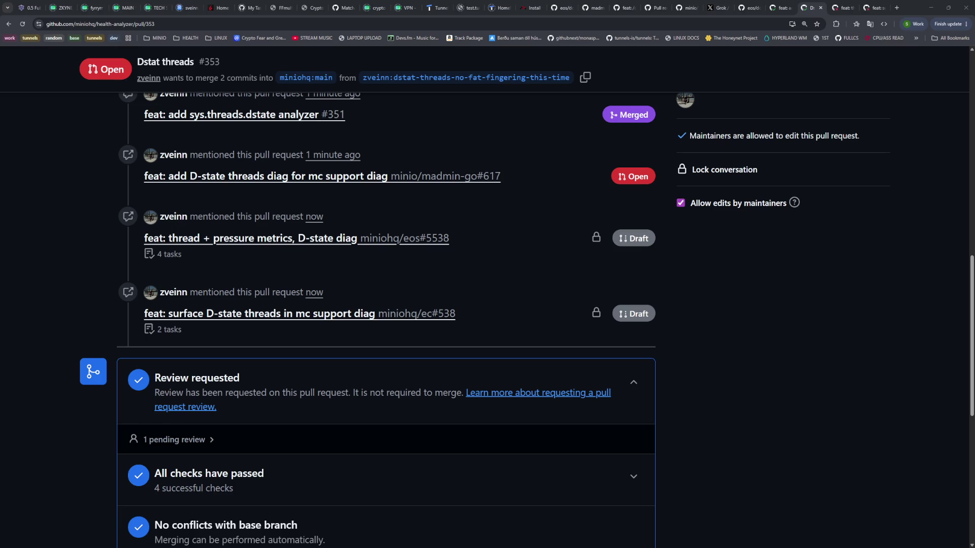
pyautogui.click(311, 7)
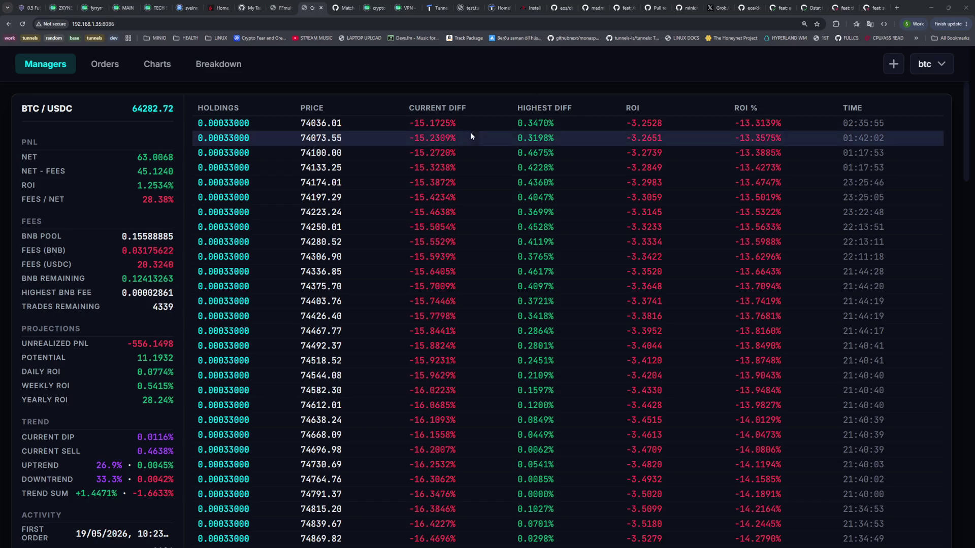
# - Browse the daily profit Breakdown rows and the Orders list, ending on the Charts view
pyautogui.click(212, 67)
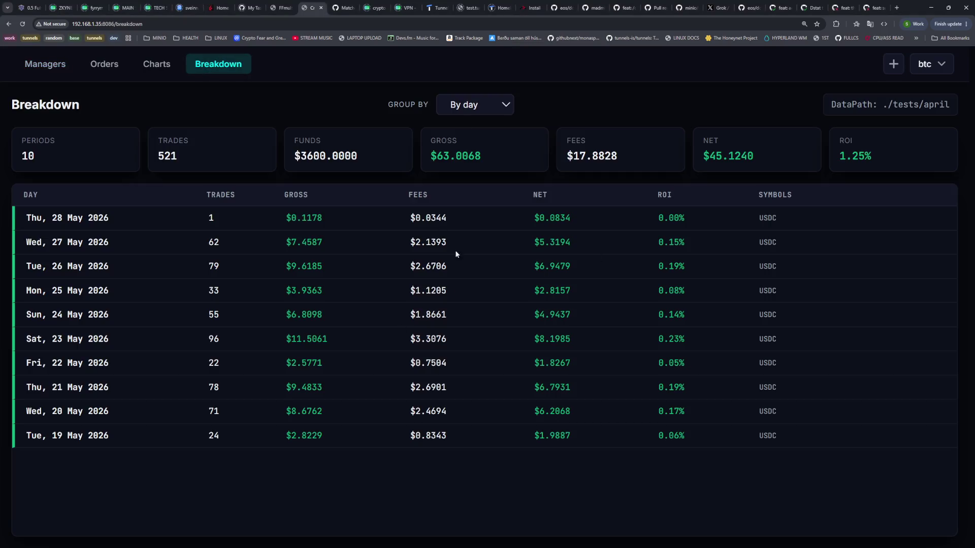
pyautogui.moveTo(93, 218)
pyautogui.mouseDown()
pyautogui.moveTo(540, 290)
pyautogui.moveTo(877, 446)
pyautogui.mouseUp()
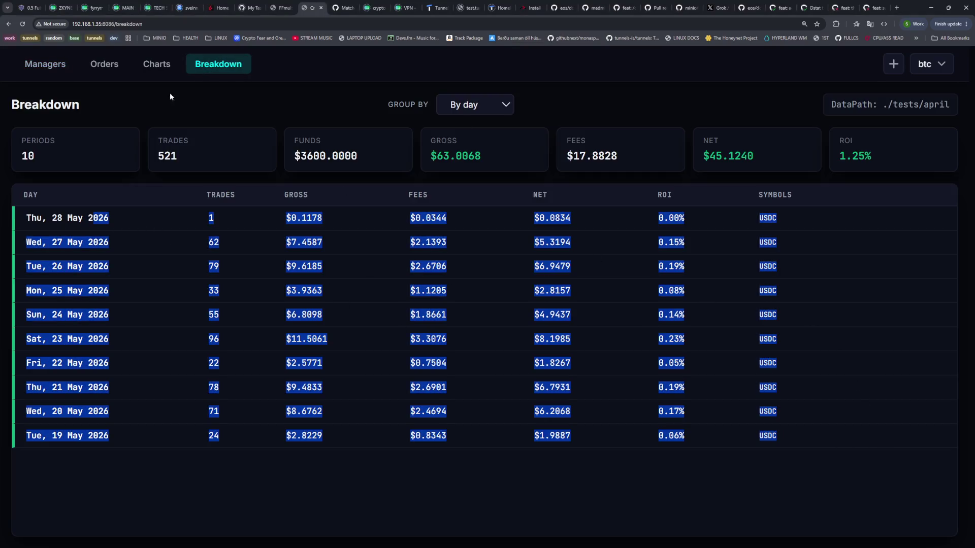
pyautogui.click(122, 71)
pyautogui.scroll(-10, 342, 278)
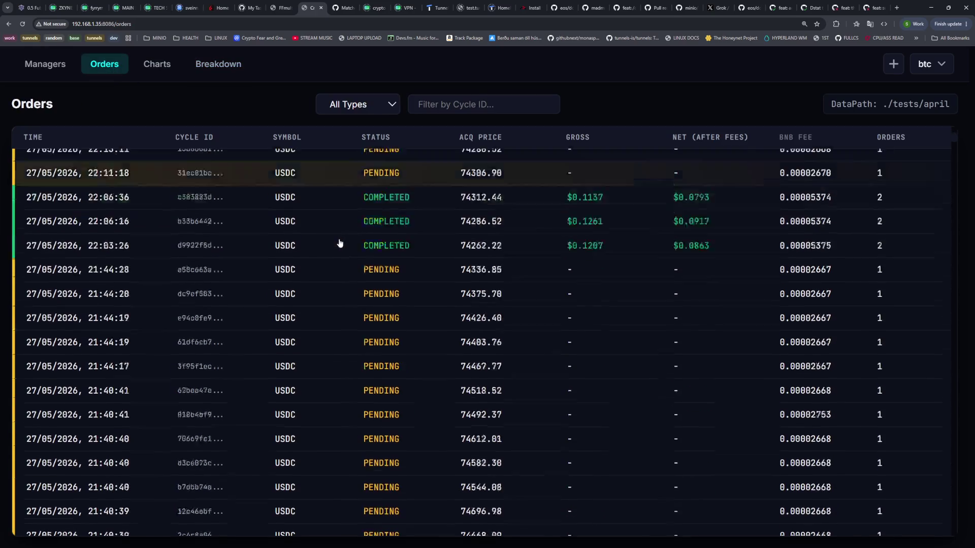
pyautogui.scroll(10, 341, 245)
pyautogui.click(157, 66)
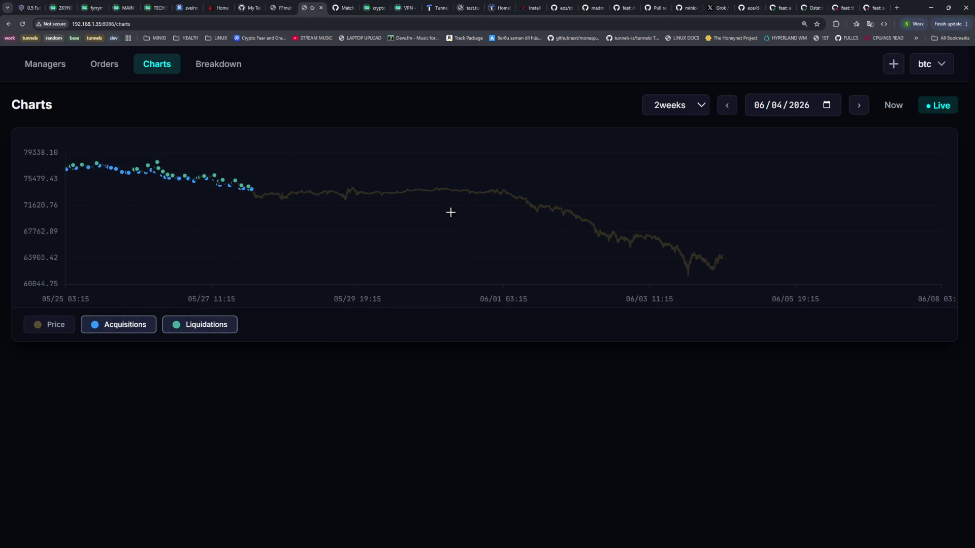
# - Set the chart to a 2-hour range and jump it to the current time
pyautogui.moveTo(219, 191)
pyautogui.click(699, 109)
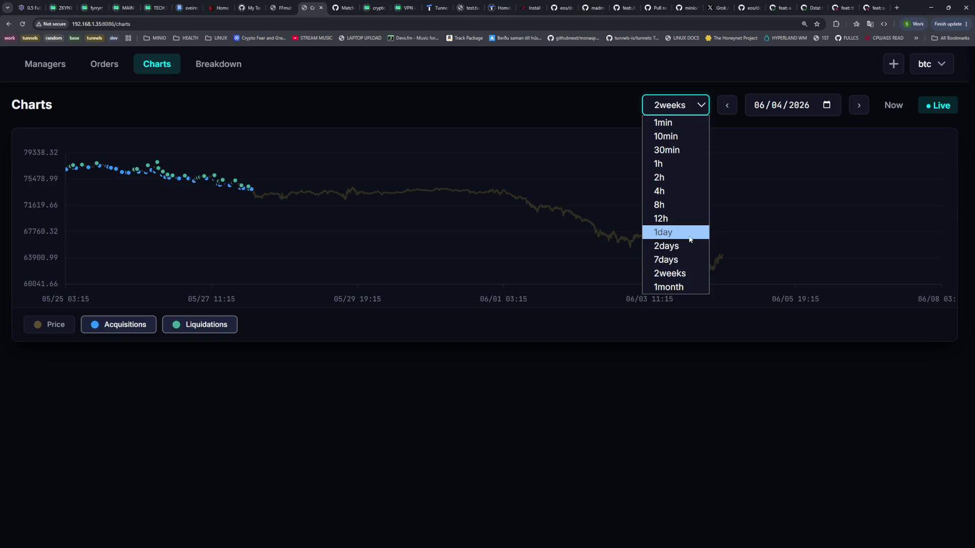
pyautogui.click(688, 178)
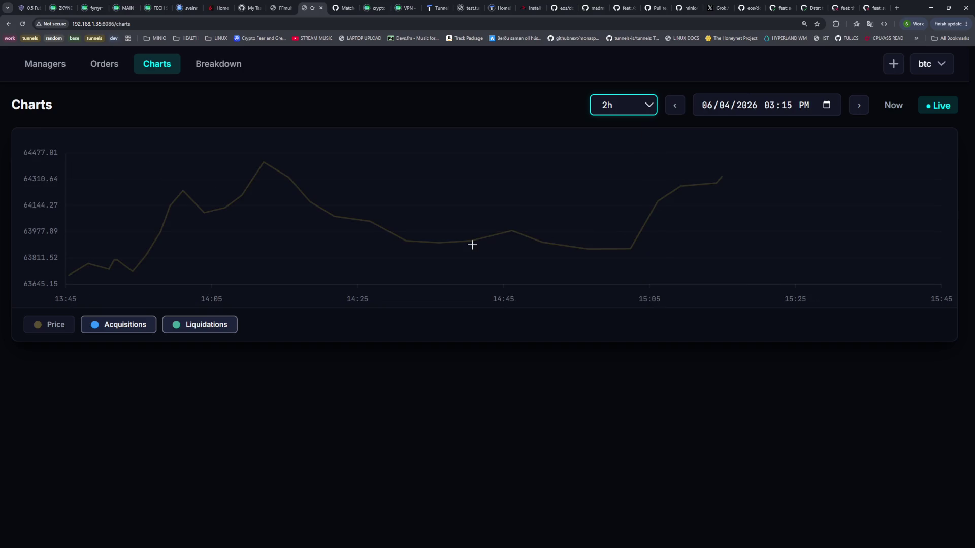
pyautogui.click(891, 112)
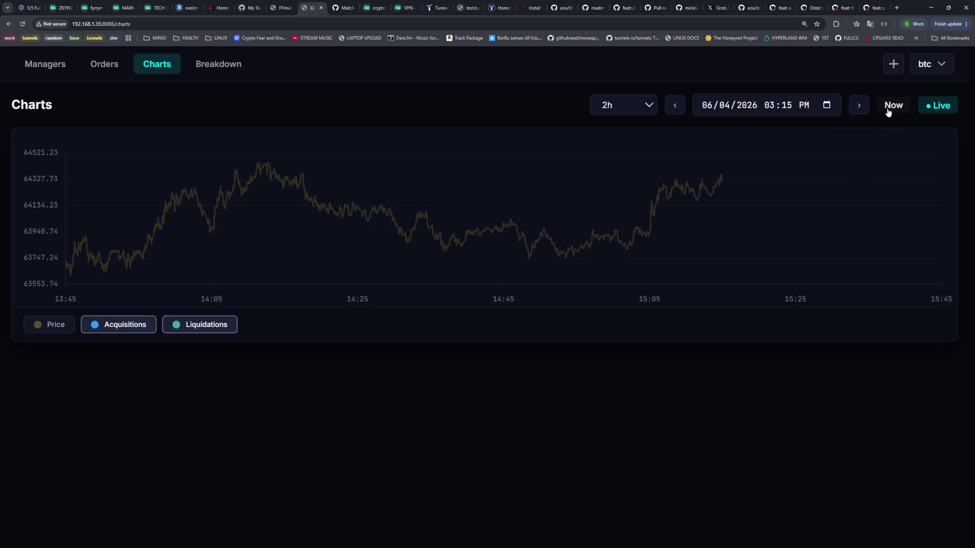
# - Switch the chart to a two-week interval and brush-drag across the price line to zoom
pyautogui.click(625, 97)
pyautogui.click(635, 271)
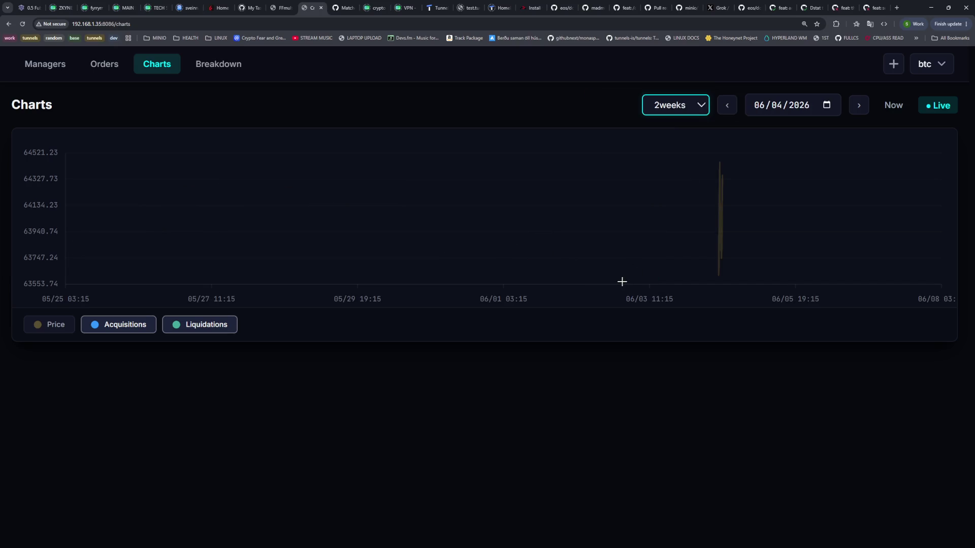
pyautogui.moveTo(267, 185); pyautogui.dragTo(231, 183)
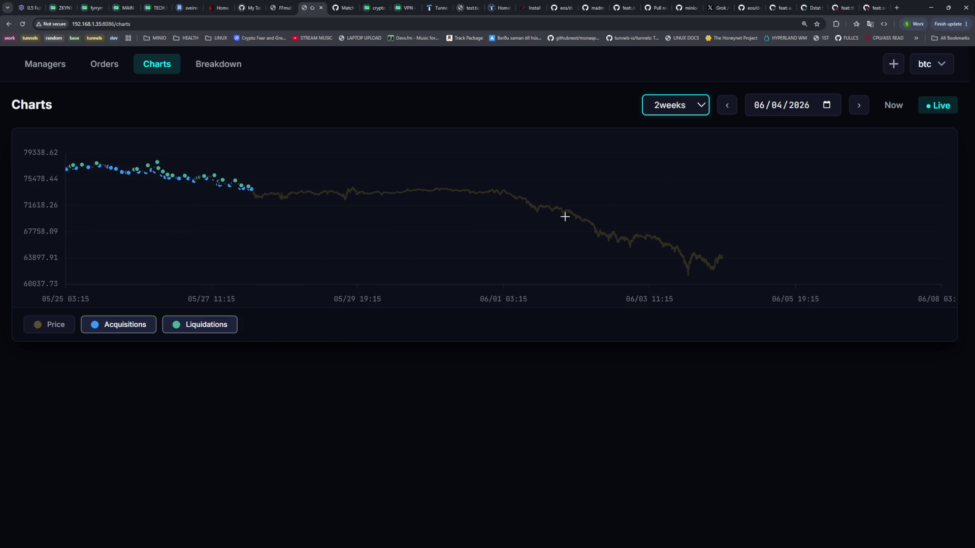
pyautogui.moveTo(263, 176); pyautogui.dragTo(213, 194)
# - Switch the chart to a 2h interval and pick June 5 in the date picker
pyautogui.click(691, 115)
pyautogui.click(680, 178)
pyautogui.click(784, 109)
pyautogui.press('Left')
pyautogui.press('Left')
pyautogui.click(827, 105)
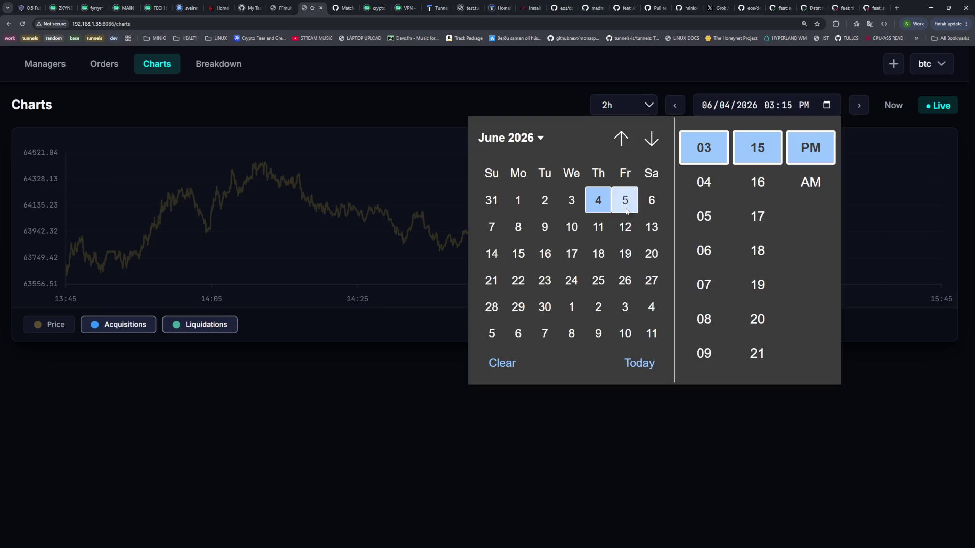
pyautogui.click(622, 204)
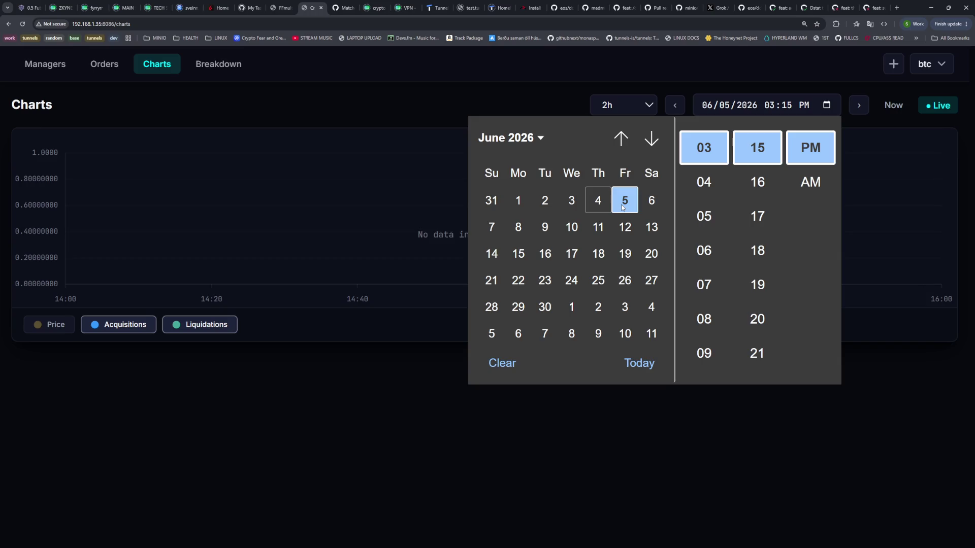
# - Move the chart date back to May 27, 2026 using the calendar
pyautogui.click(621, 145)
pyautogui.click(560, 305)
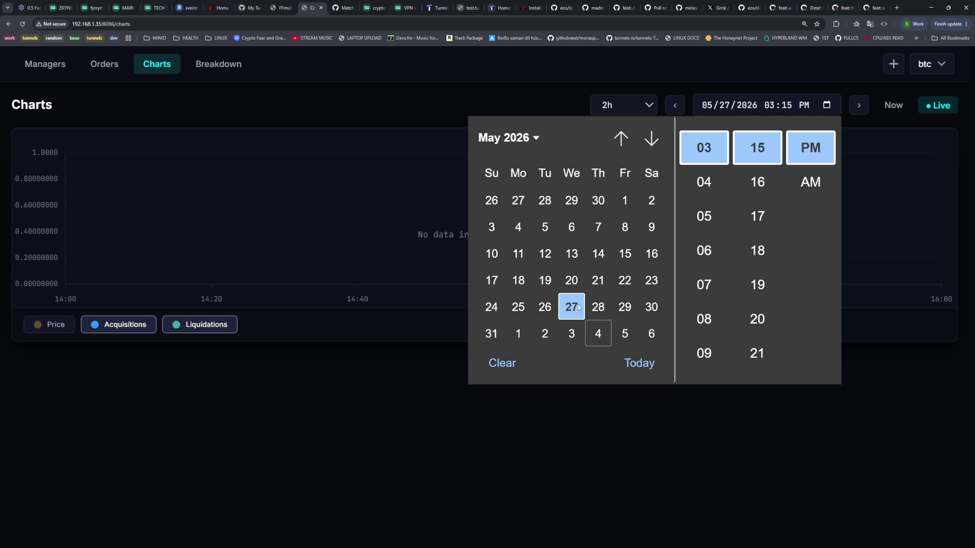
pyautogui.click(487, 430)
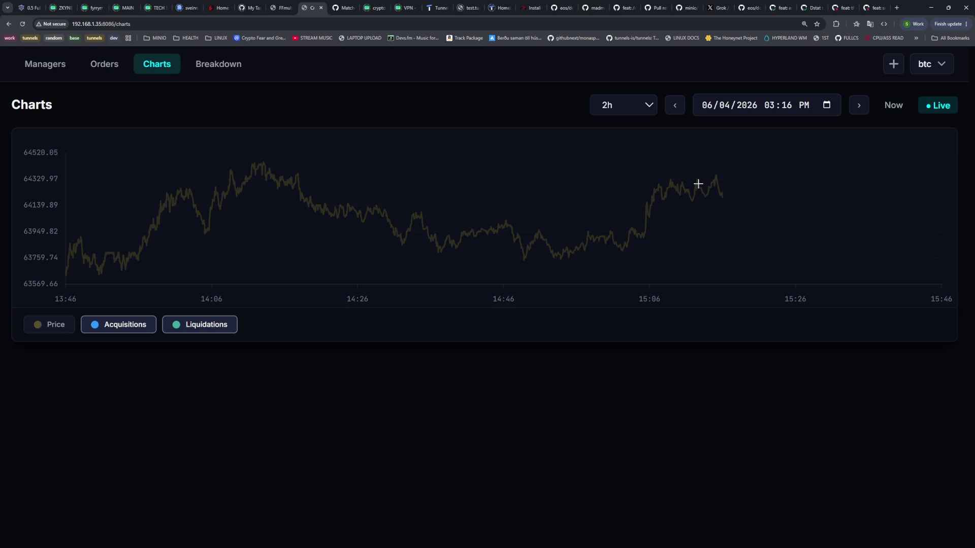
pyautogui.click(825, 105)
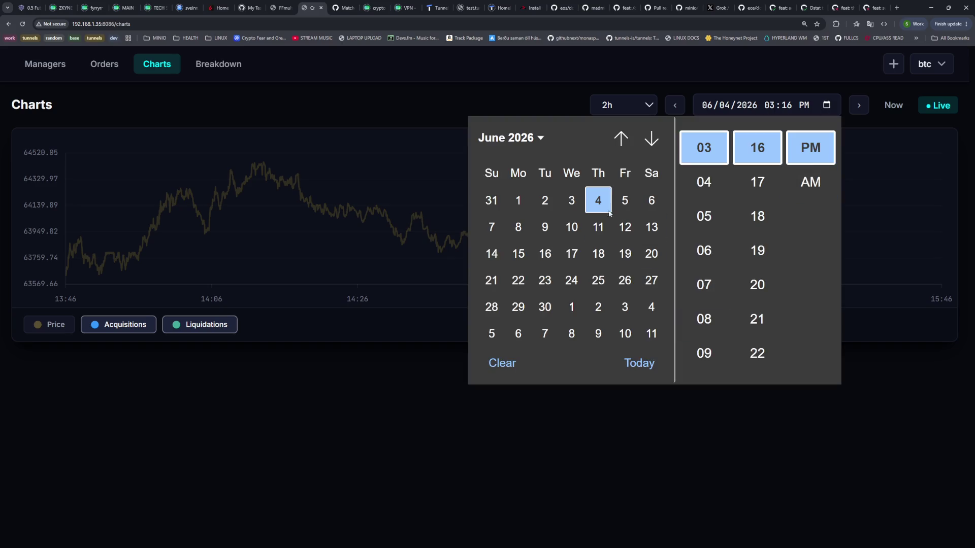
pyautogui.click(621, 140)
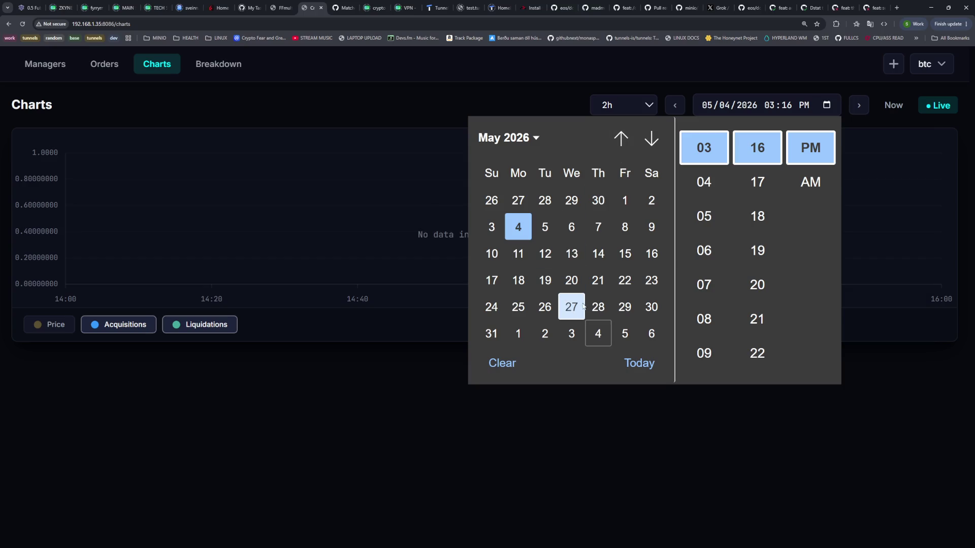
pyautogui.click(577, 310)
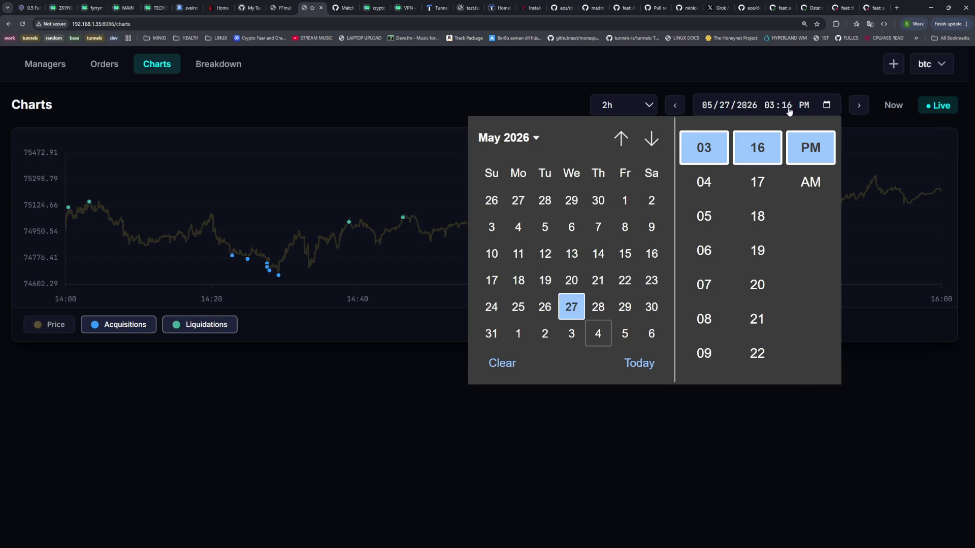
pyautogui.click(788, 108)
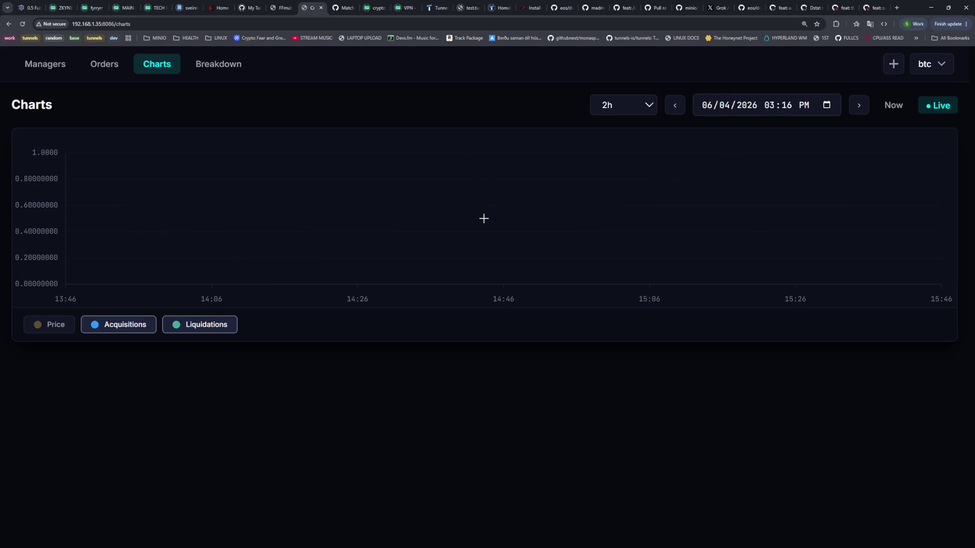
# - Turn off live updates and show the chart over two weeks
pyautogui.click(938, 106)
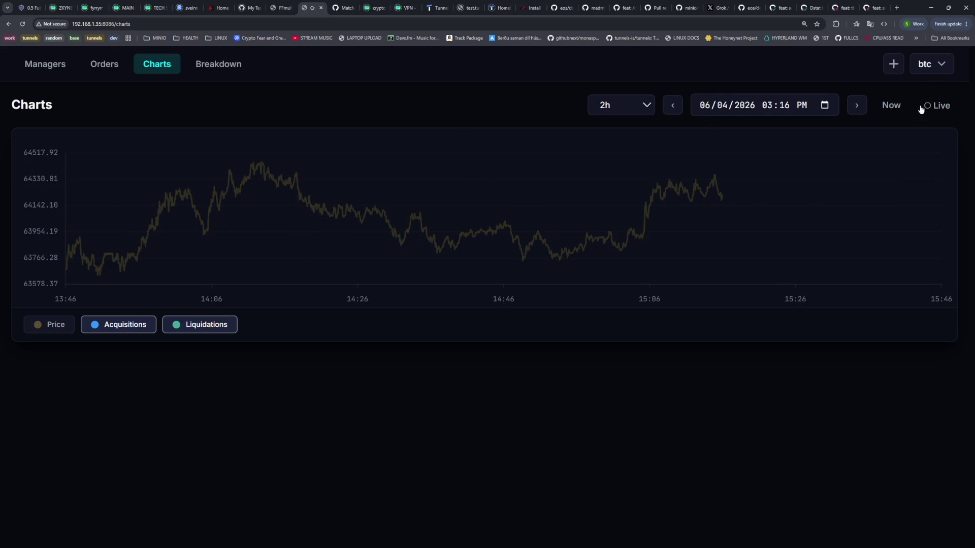
pyautogui.click(632, 109)
pyautogui.click(634, 274)
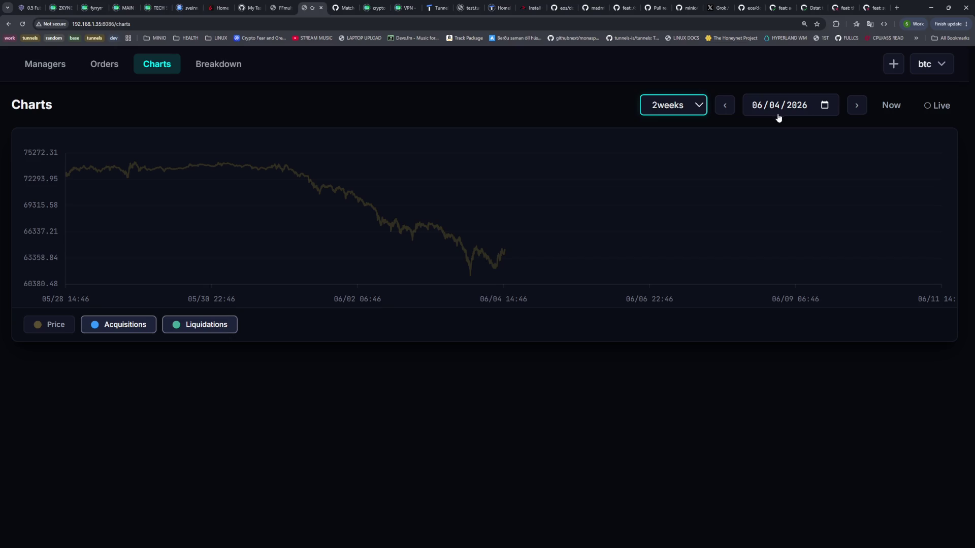
# - Zoom the chart from 26–28 May into 27 May 11:00–17:26, inspecting acquisition and liquidation markers
pyautogui.click(889, 104)
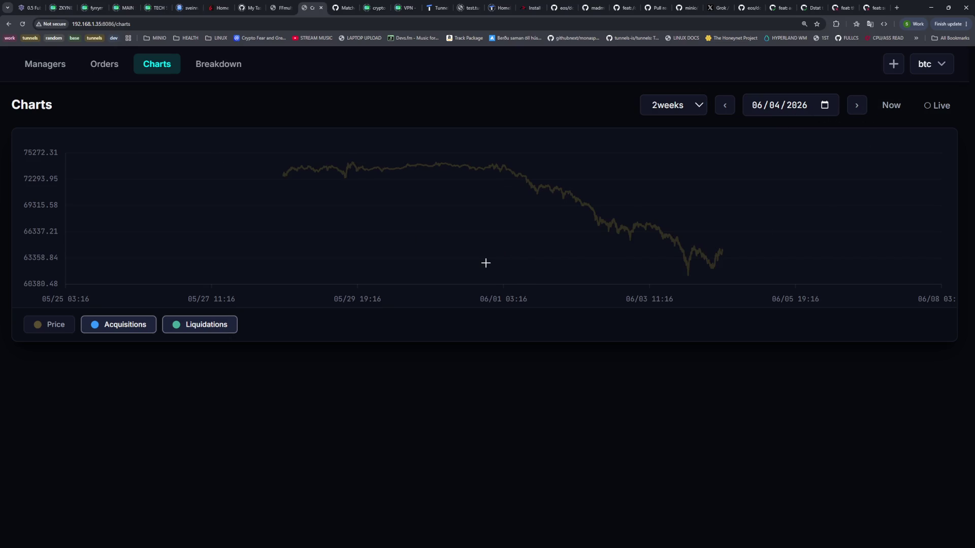
pyautogui.moveTo(272, 163); pyautogui.dragTo(176, 192)
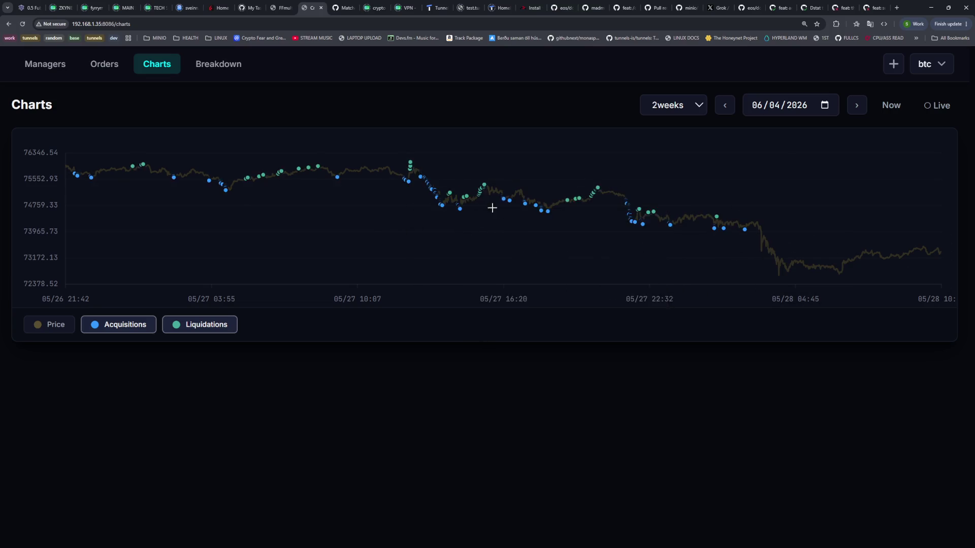
pyautogui.moveTo(529, 209); pyautogui.dragTo(378, 198)
pyautogui.moveTo(478, 239)
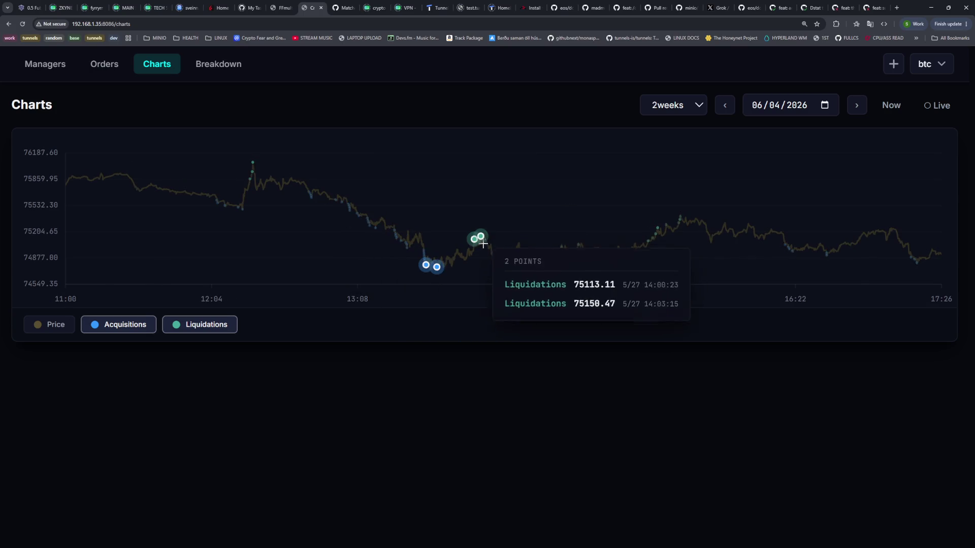
pyautogui.moveTo(373, 226)
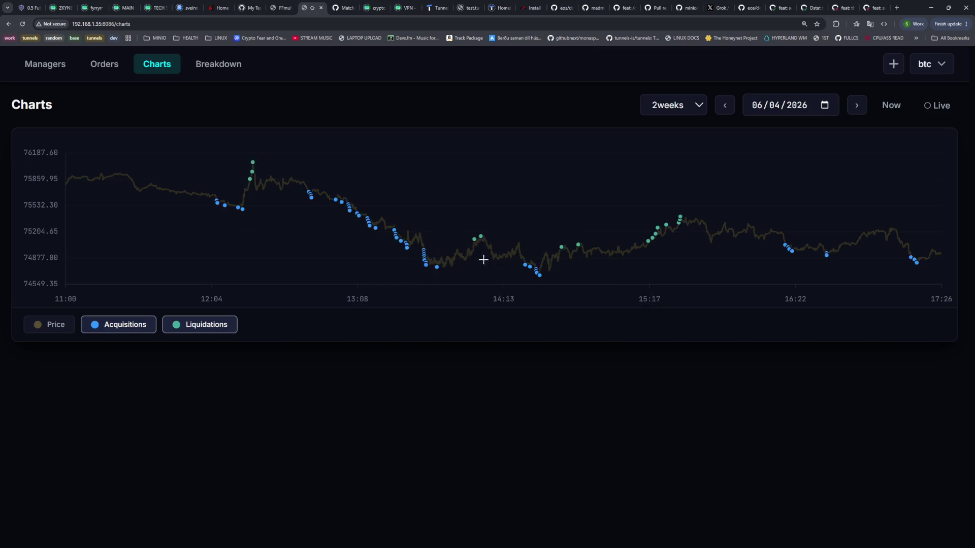
pyautogui.moveTo(681, 220)
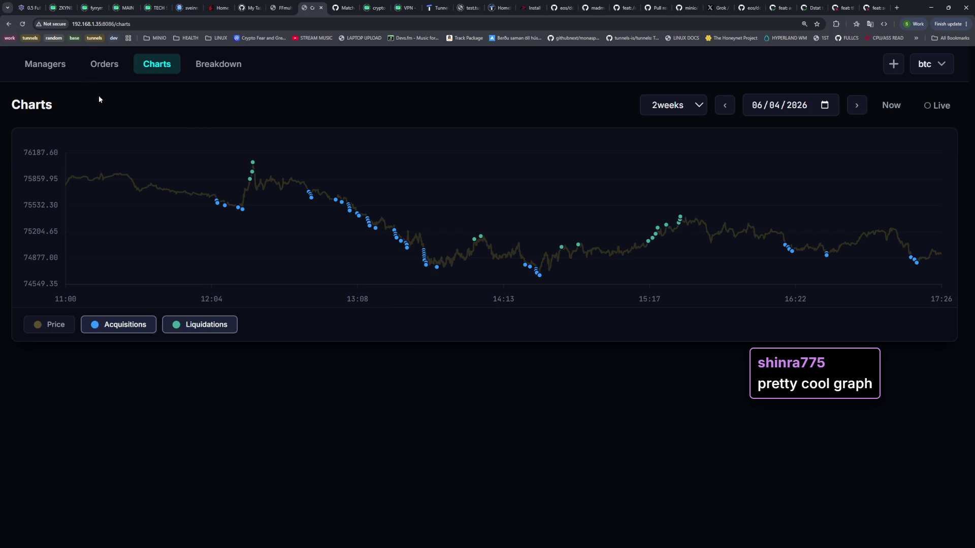
# - Switch the trading dashboard to Managers, showing BTC/USDC at 64083.56 and unrealized PnL -565.4426
pyautogui.click(59, 67)
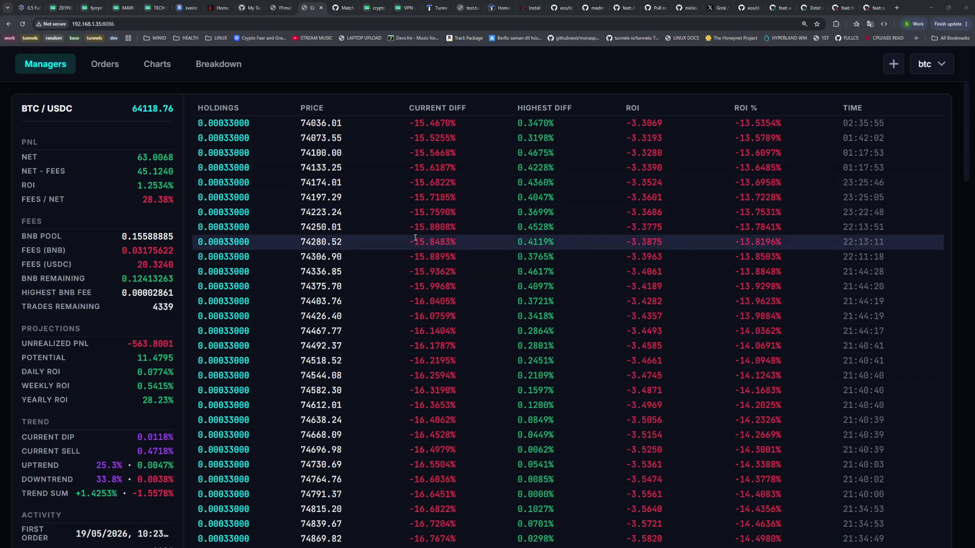
pyautogui.moveTo(412, 231)
pyautogui.mouseDown()
pyautogui.moveTo(391, 191)
pyautogui.moveTo(392, 311)
pyautogui.moveTo(438, 315)
pyautogui.mouseUp()
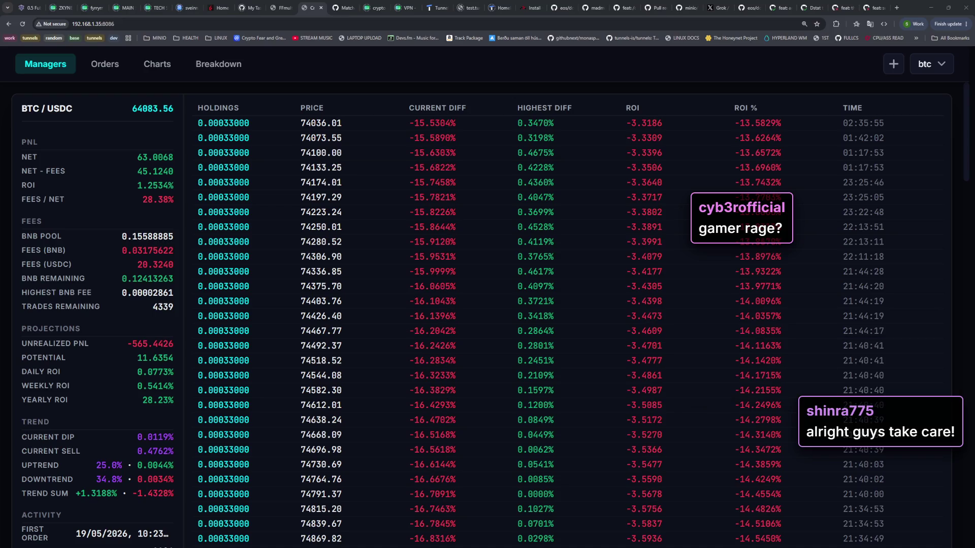
# - Search Google for 'bellends' in a new tab and highlight the AI Overview definition
pyautogui.click(896, 9)
pyautogui.write('bellends')
pyautogui.press('Return')
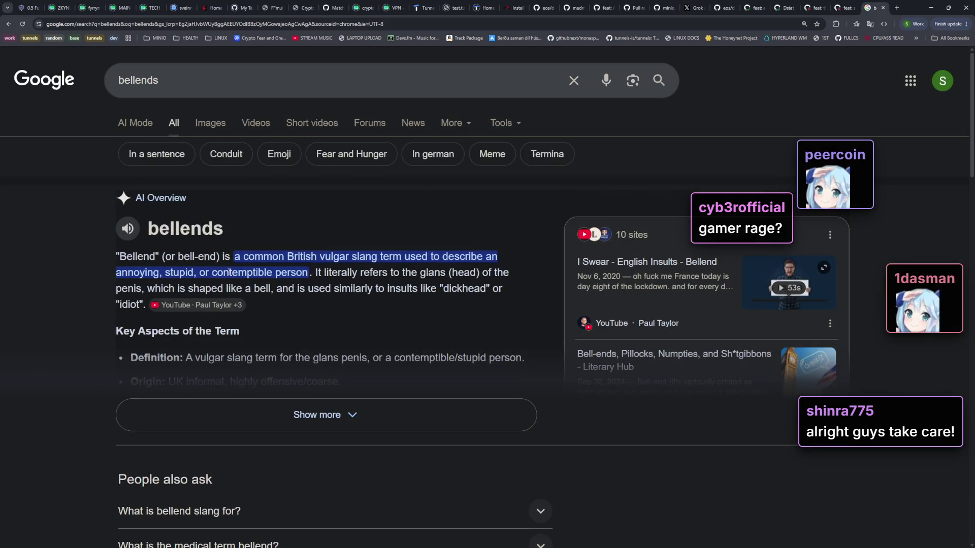
pyautogui.moveTo(152, 272); pyautogui.dragTo(308, 277)
pyautogui.moveTo(158, 272); pyautogui.dragTo(303, 275)
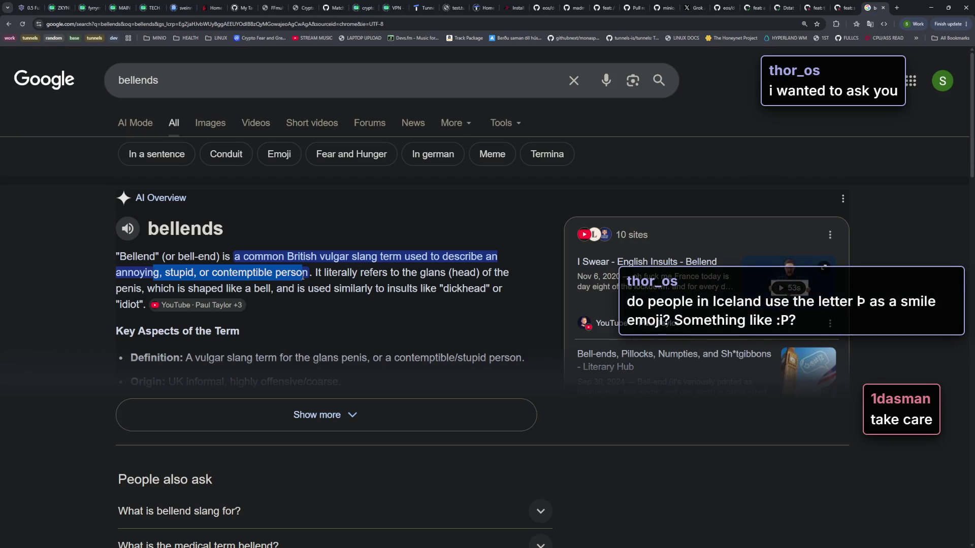
pyautogui.click(303, 276)
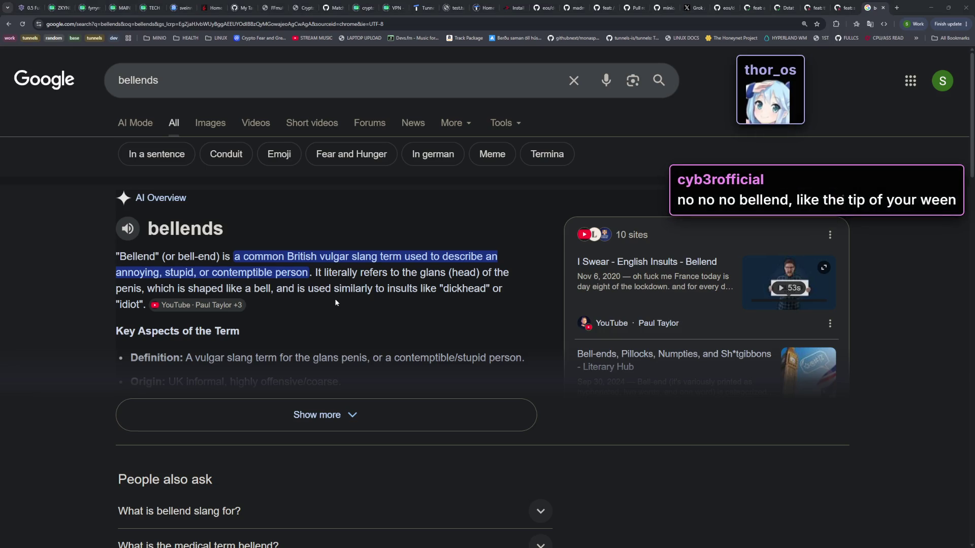
# - Briefly check the terminal, then close the Google results to return to the dashboard
pyautogui.press('super+1')
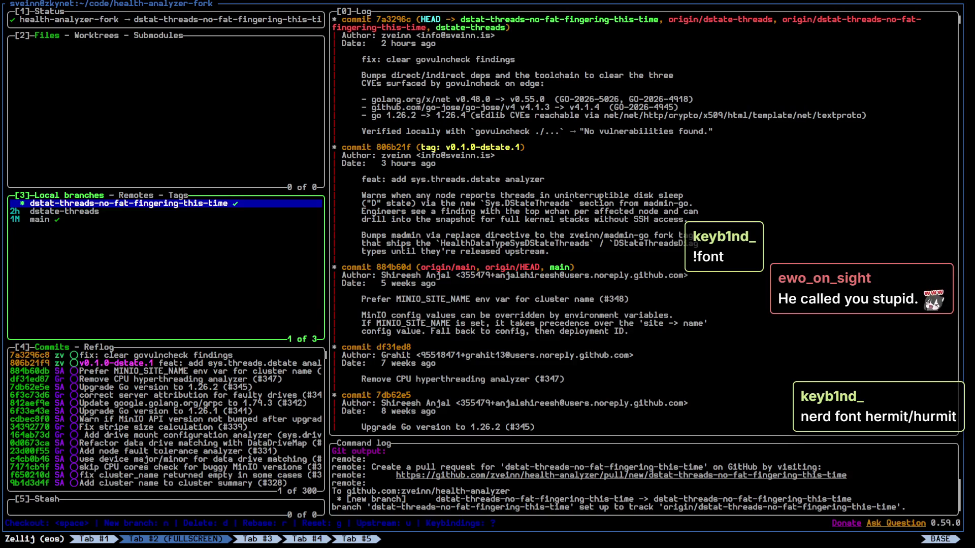
pyautogui.hotkey('alt', 'Tab')
pyautogui.click(884, 8)
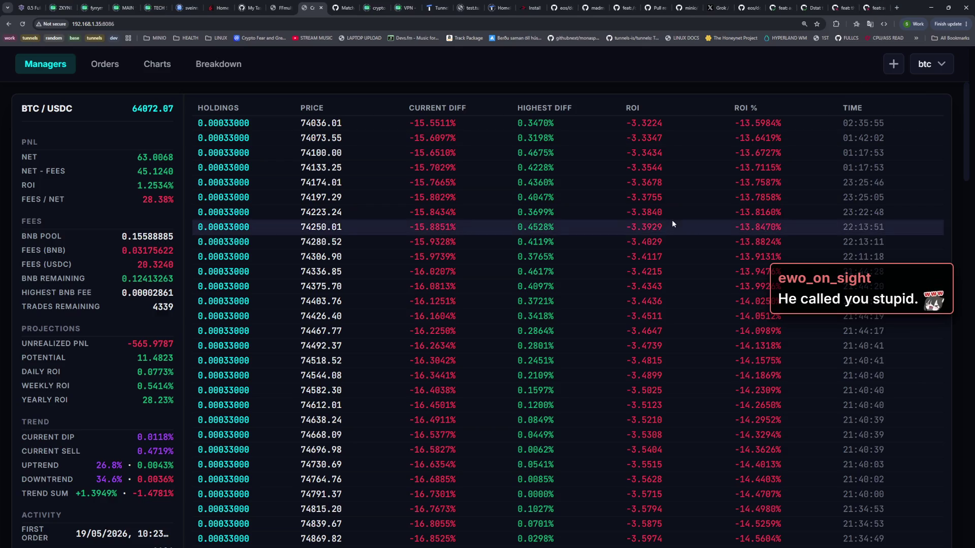
pyautogui.hotkey('alt', 'Tab')
pyautogui.press('q')
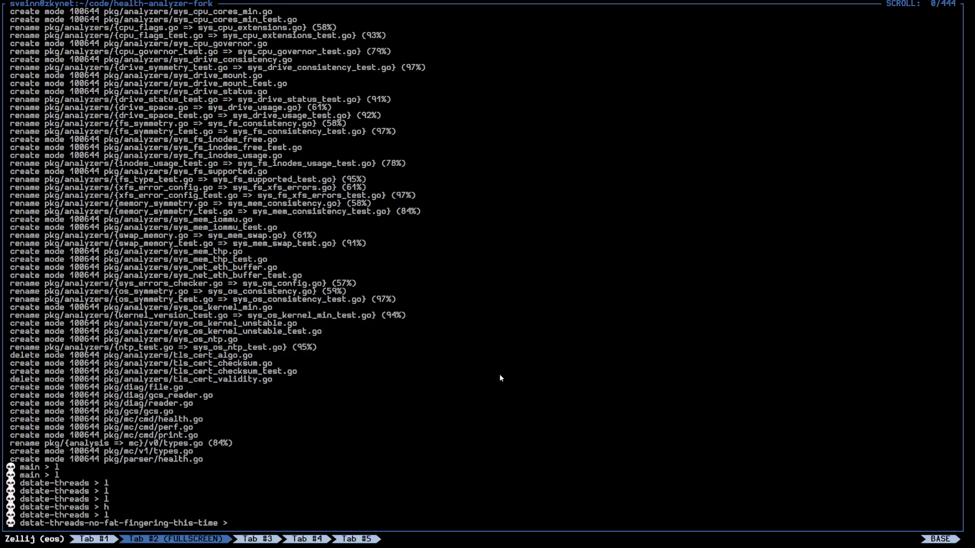
pyautogui.press('super+1')
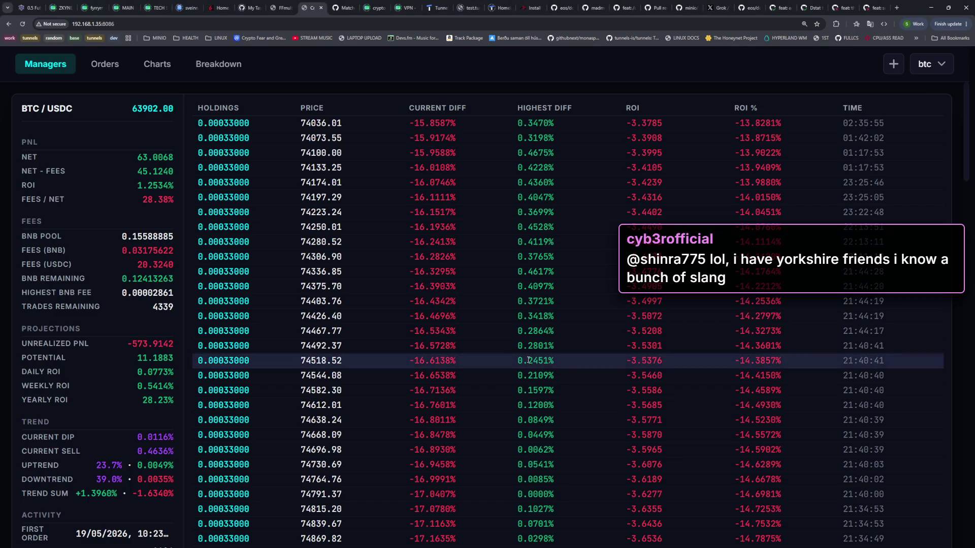